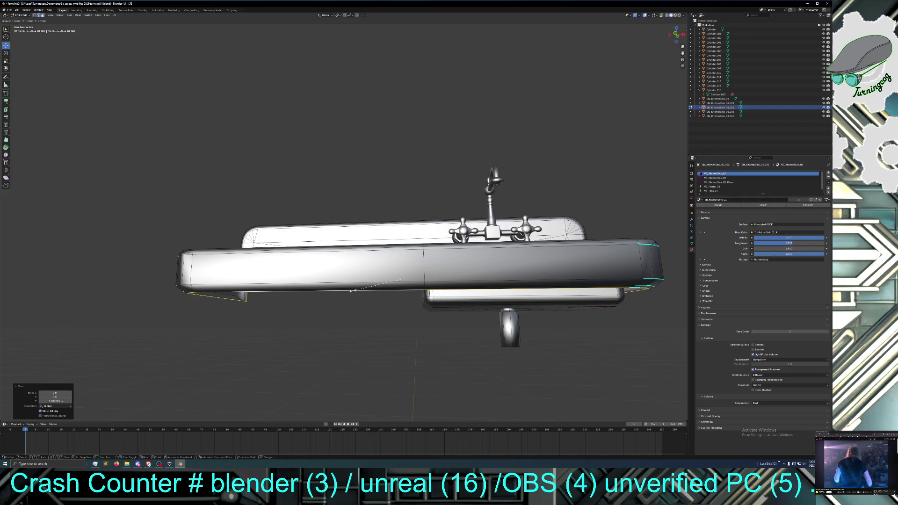
Step: Confirm the edge scale and cancel the accidental extrude of the rim edge
click(353, 290)
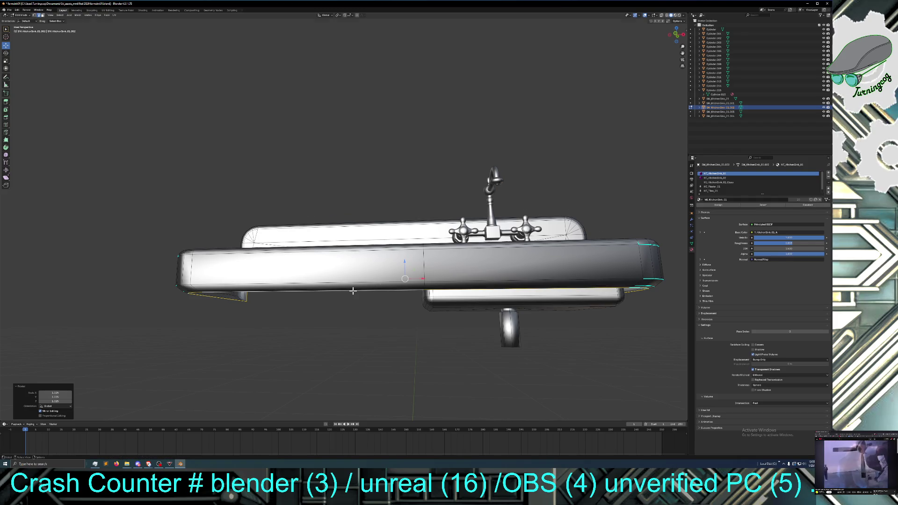
key(g)
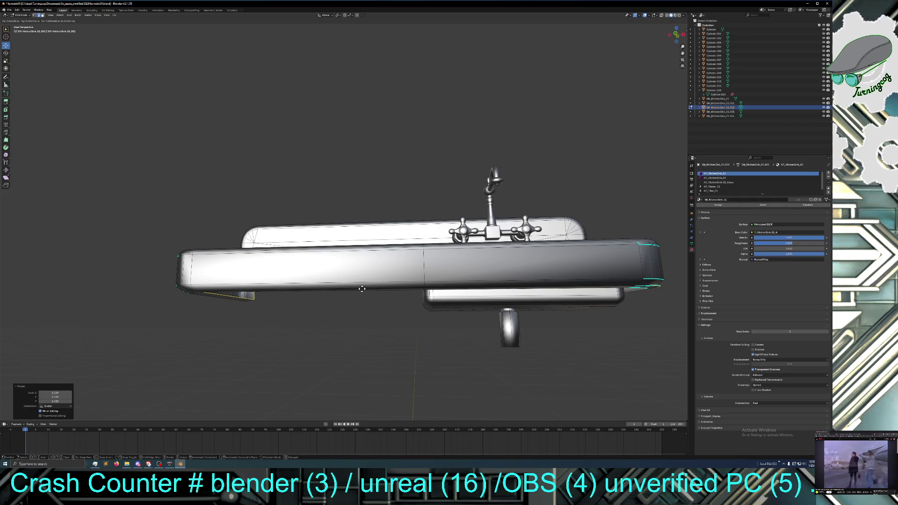
right_click(362, 290)
Step: Lower the front rim edge slightly along the Z axis
key(g)
key(z)
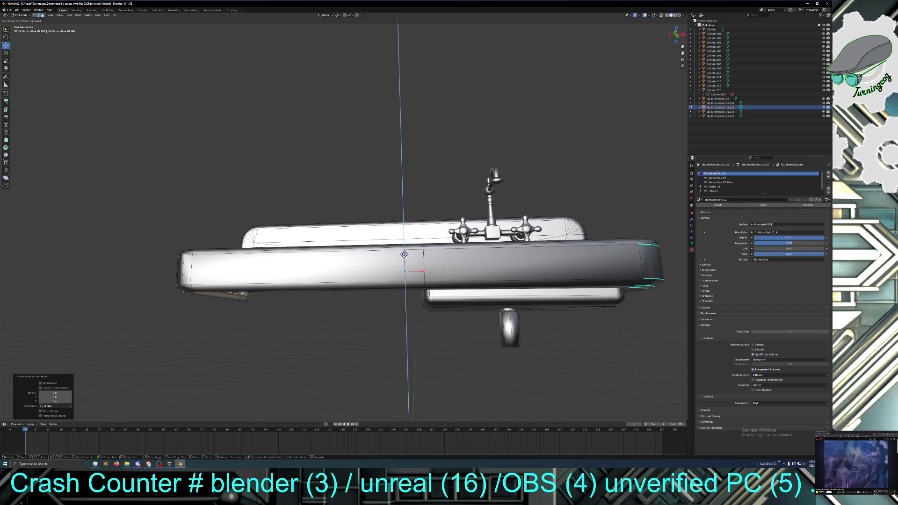
drag(403, 256, 403, 261)
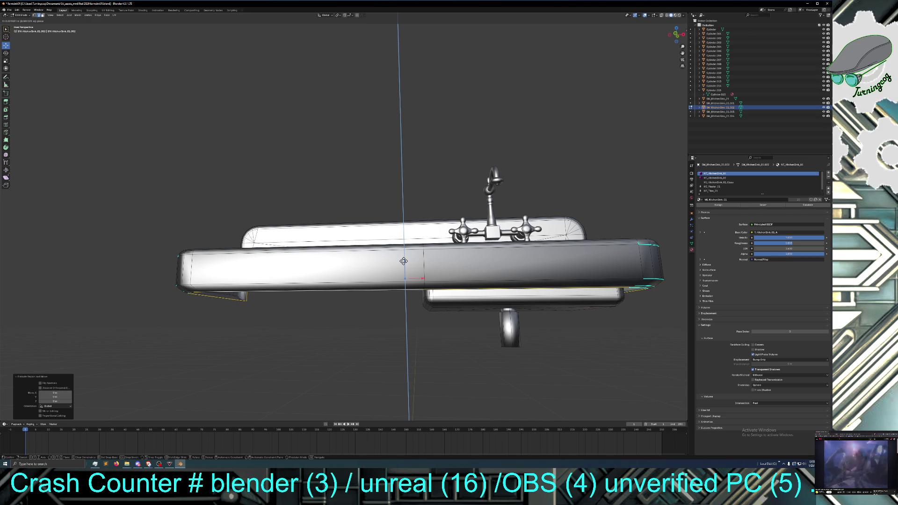
click(404, 261)
right_click(328, 306)
middle_drag(306, 305, 343, 311)
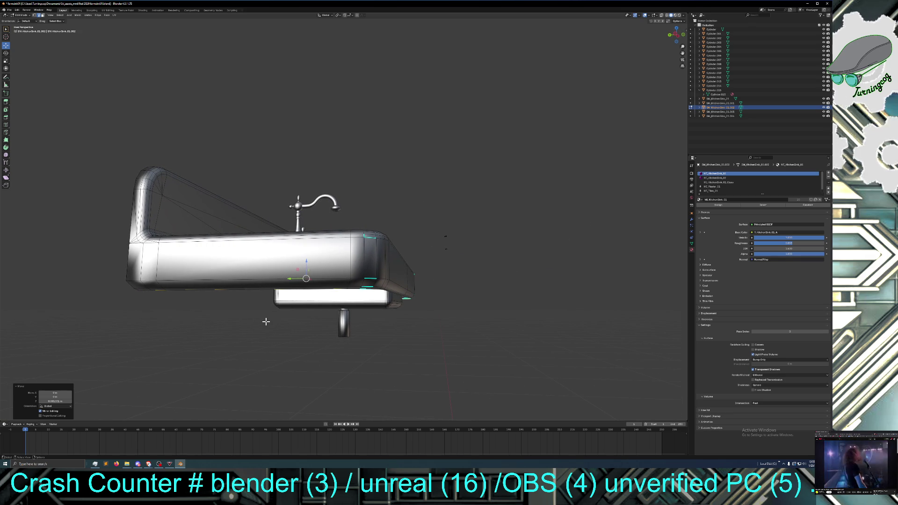
Step: Loop-cut the sink's lower front edge and leave the new loop at scale 1.0
click(6, 125)
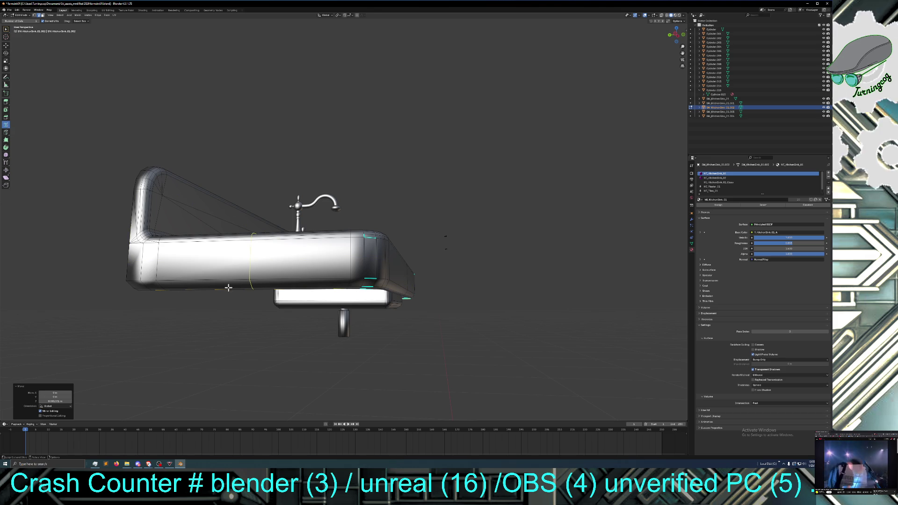
click(370, 282)
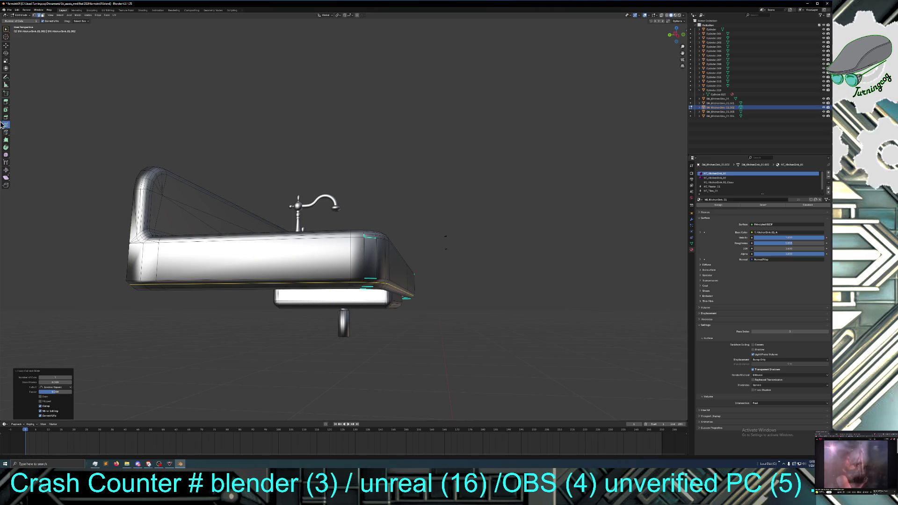
click(5, 60)
drag(319, 287, 320, 283)
middle_drag(360, 323, 329, 328)
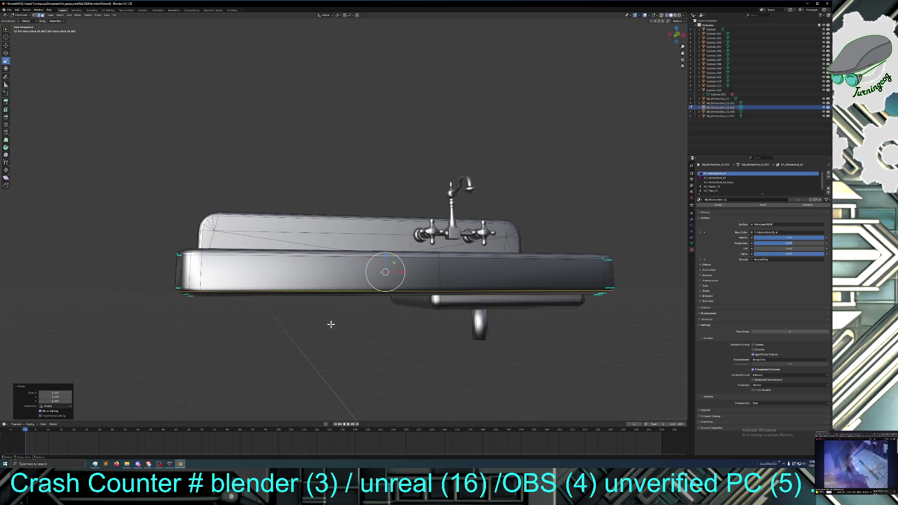
Step: Add two edge loops along the sink's bottom edge, scaling each outward to about 1.005
click(6, 124)
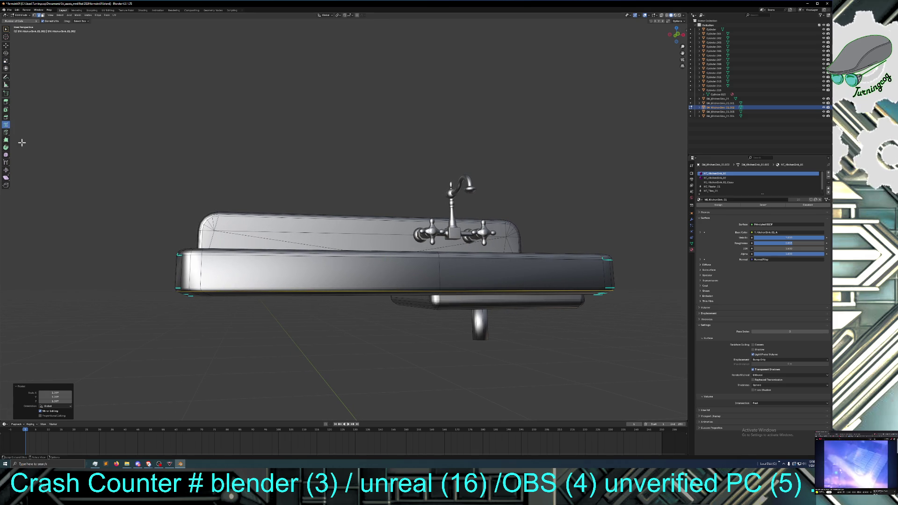
click(195, 293)
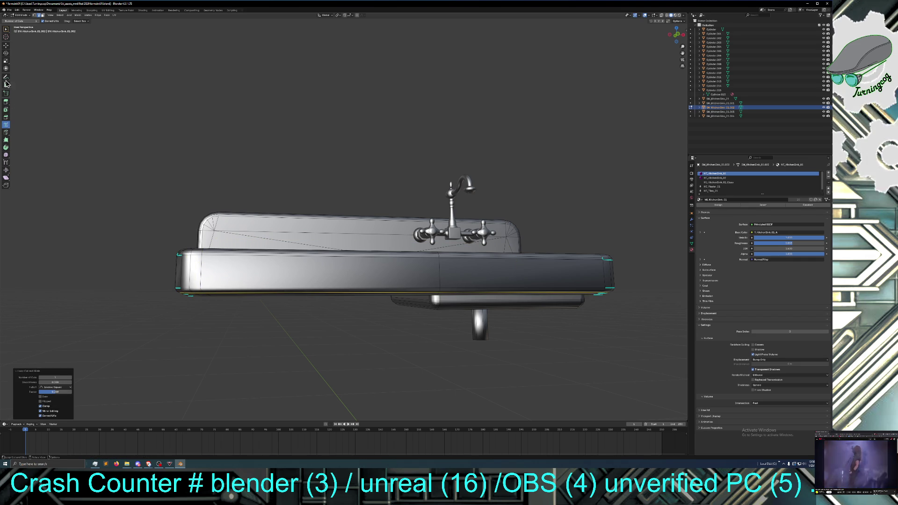
click(5, 62)
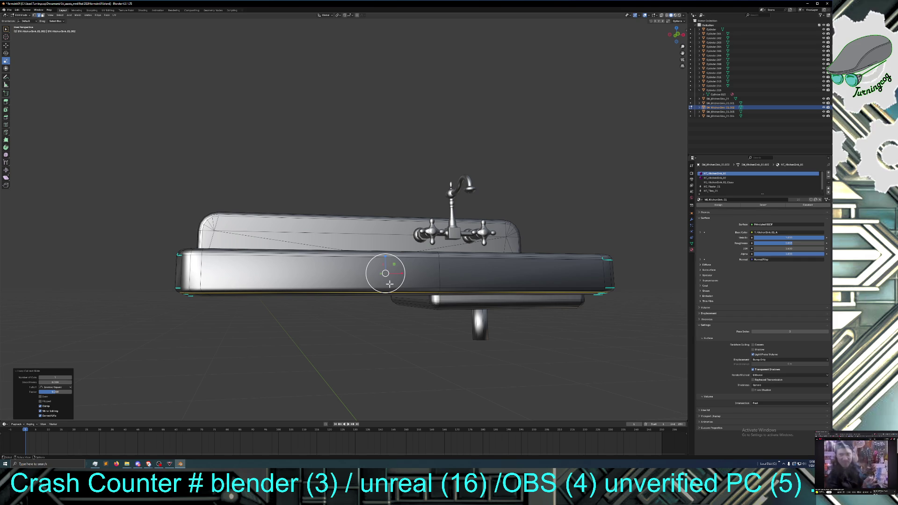
drag(389, 284, 388, 285)
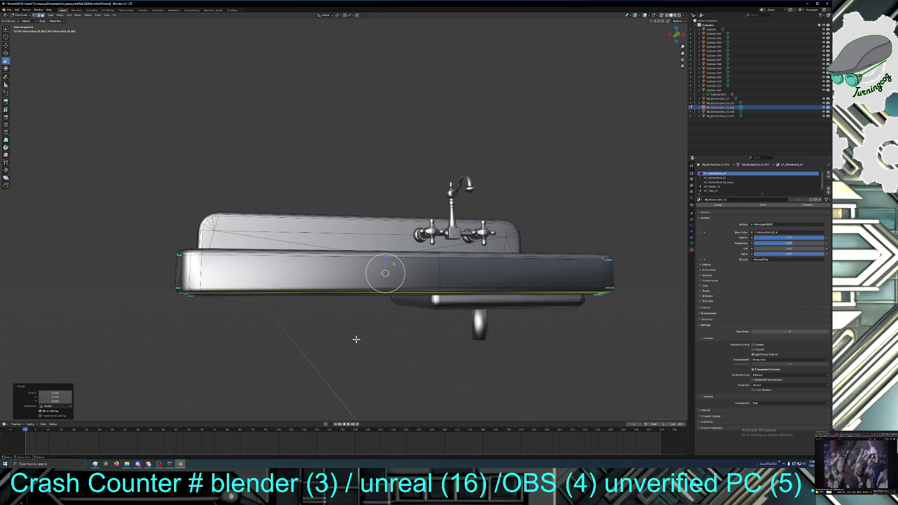
middle_drag(354, 339, 353, 338)
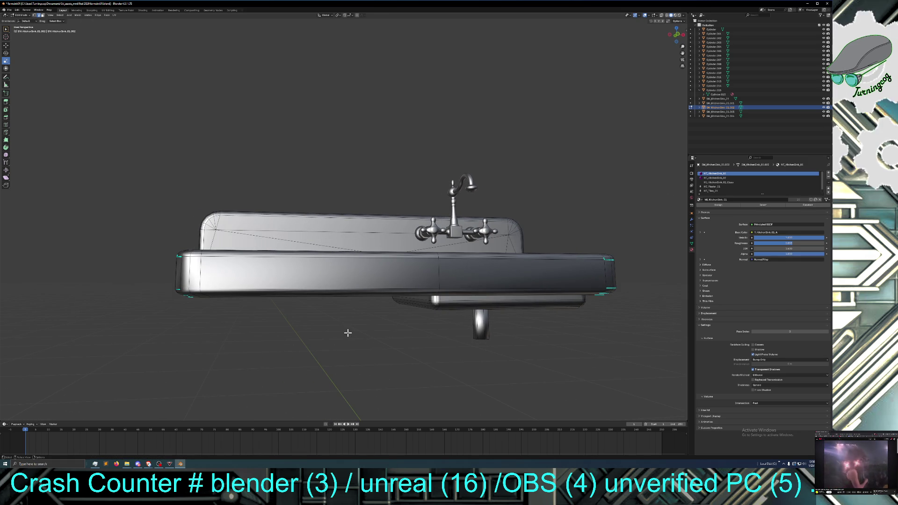
click(6, 124)
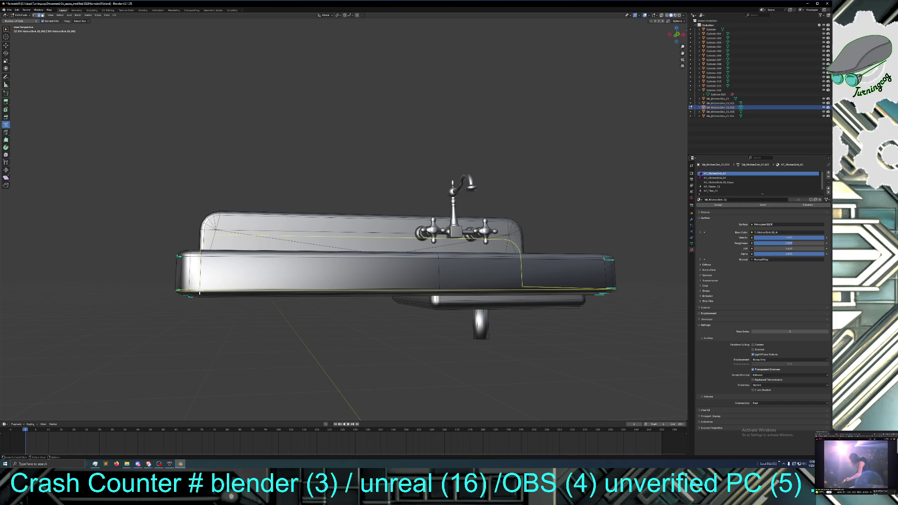
click(200, 293)
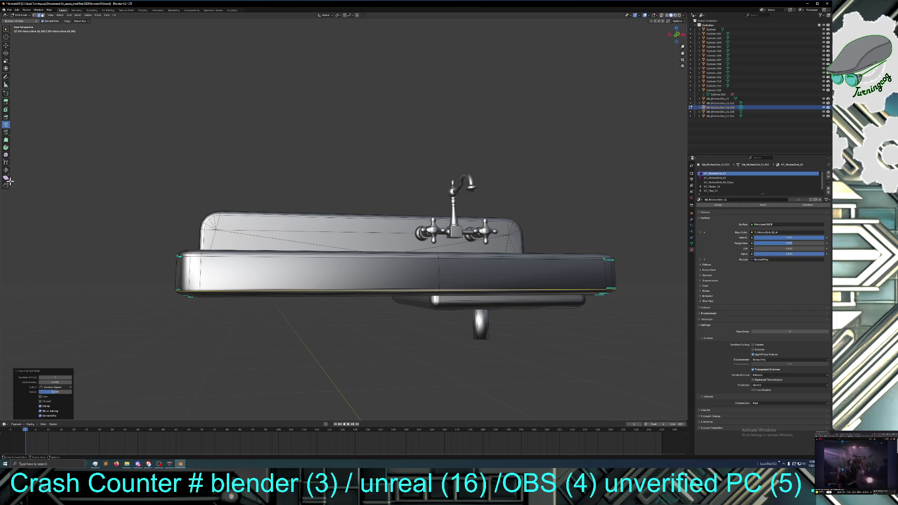
click(6, 61)
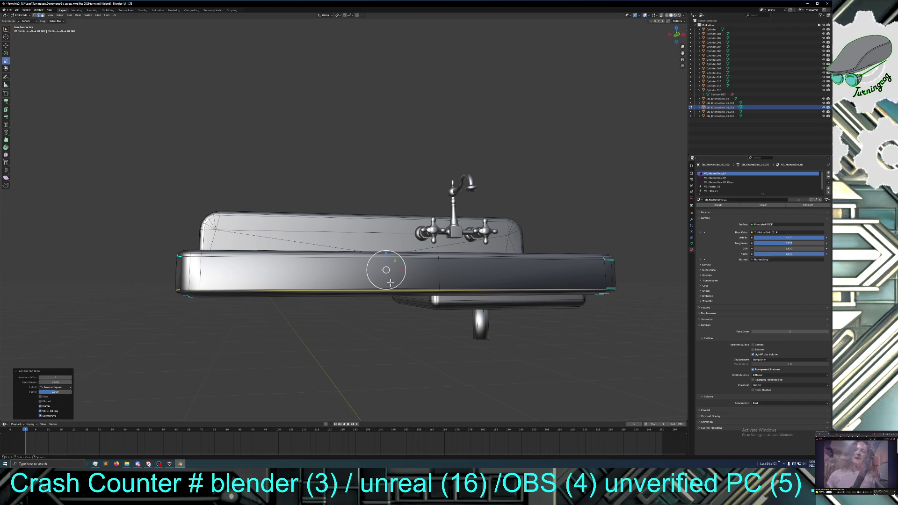
drag(391, 283, 381, 327)
mouse_move(345, 342)
middle_down()
mouse_move(338, 340)
mouse_move(346, 337)
middle_up()
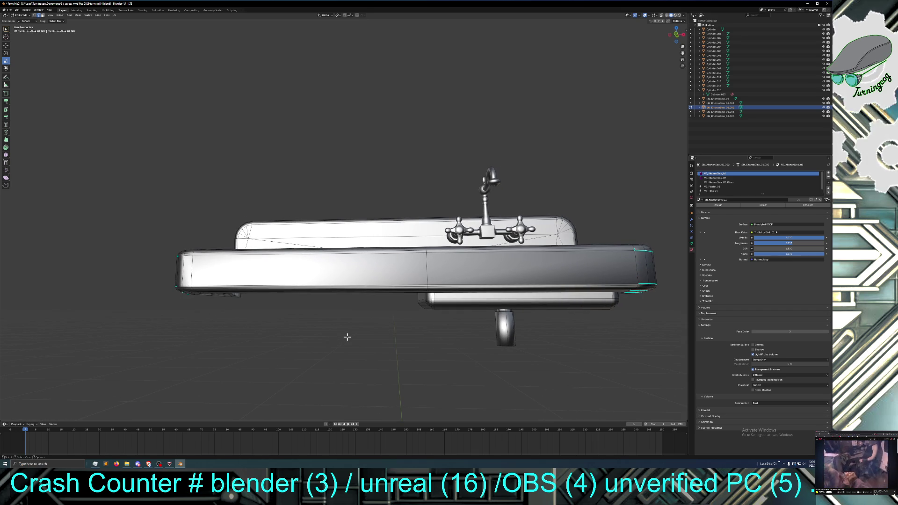
Step: Check the basin, then switch the sink from Edit Mode to Object Mode
middle_drag(341, 337, 341, 360)
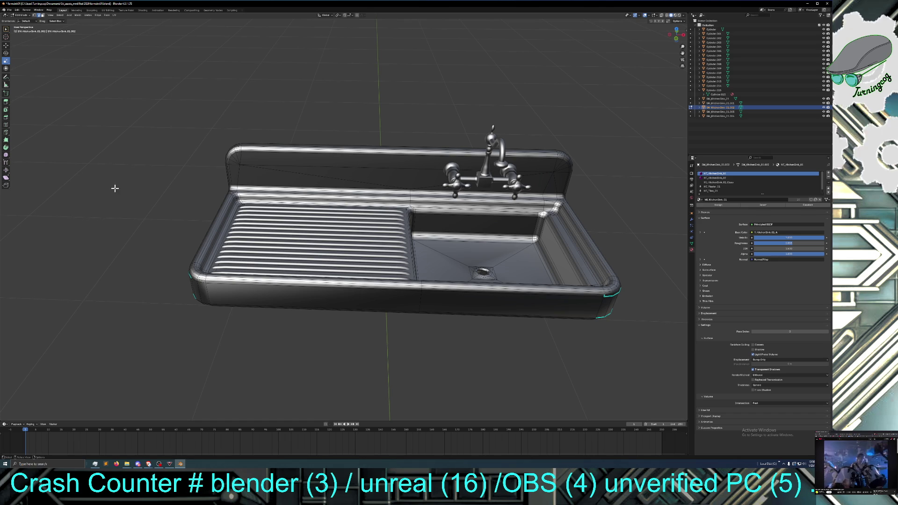
click(22, 15)
click(24, 20)
mouse_move(88, 140)
middle_down()
mouse_move(97, 143)
mouse_move(116, 122)
mouse_move(111, 146)
mouse_move(98, 136)
middle_up()
Step: Apply Shade Auto Smooth, then Shade Smooth (Keep Sharp Edges) to the sink
right_click(200, 265)
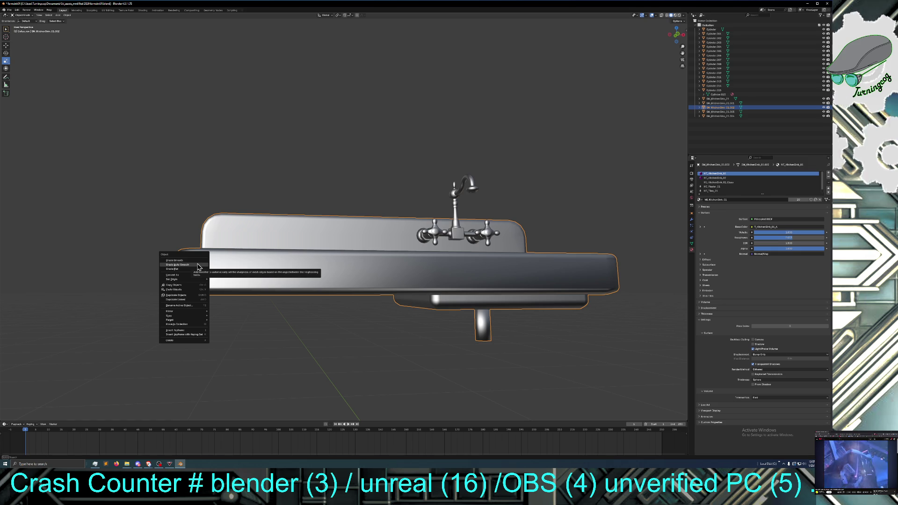
click(198, 266)
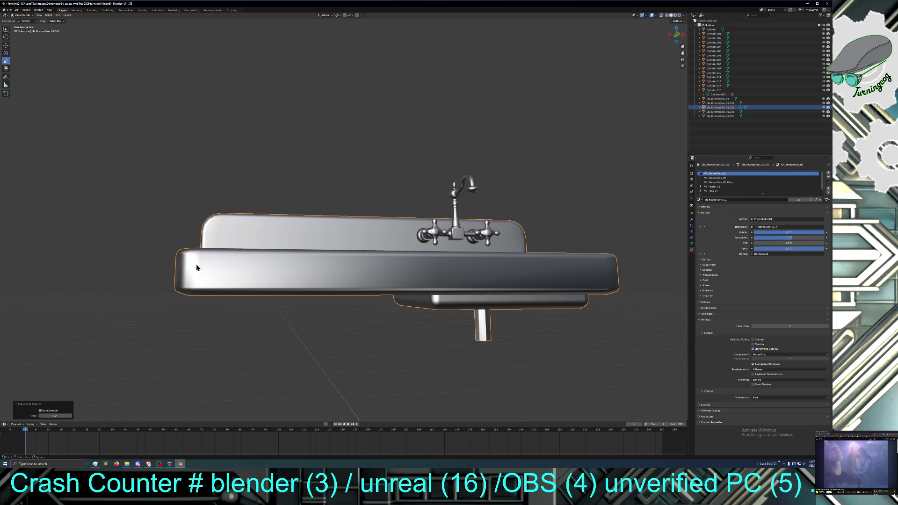
right_click(197, 267)
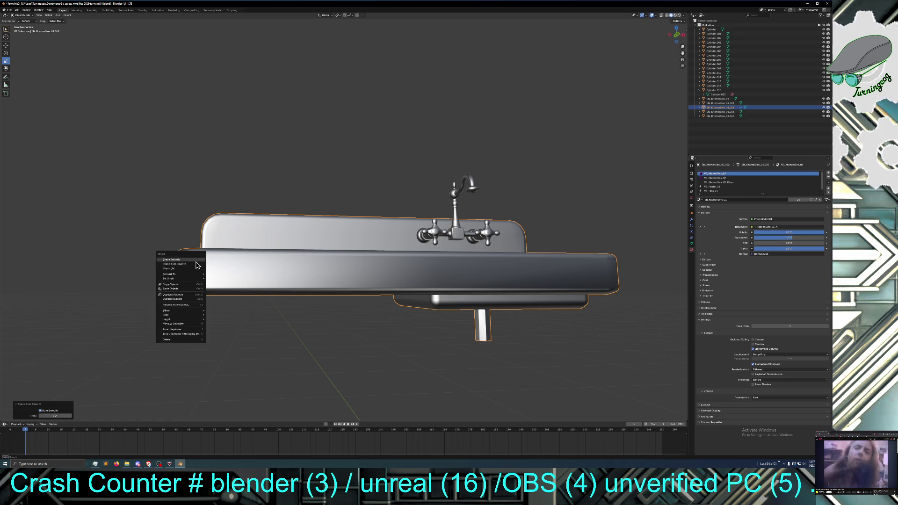
click(196, 266)
mouse_move(194, 293)
middle_down()
mouse_move(189, 312)
mouse_move(190, 297)
mouse_move(190, 308)
mouse_move(222, 281)
mouse_move(247, 276)
mouse_move(270, 290)
mouse_move(202, 297)
mouse_move(233, 298)
middle_up()
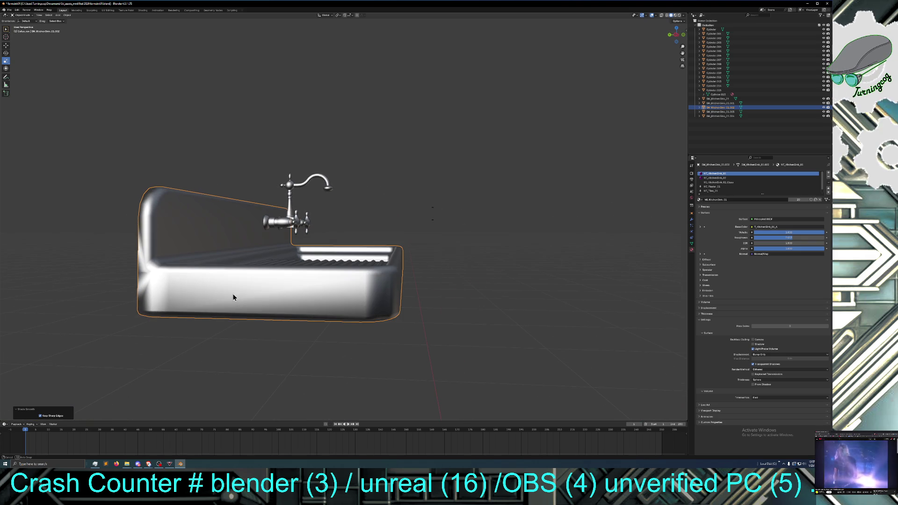
mouse_move(170, 285)
middle_down()
mouse_move(217, 305)
mouse_move(173, 304)
mouse_move(383, 296)
mouse_move(319, 296)
mouse_move(373, 302)
middle_up()
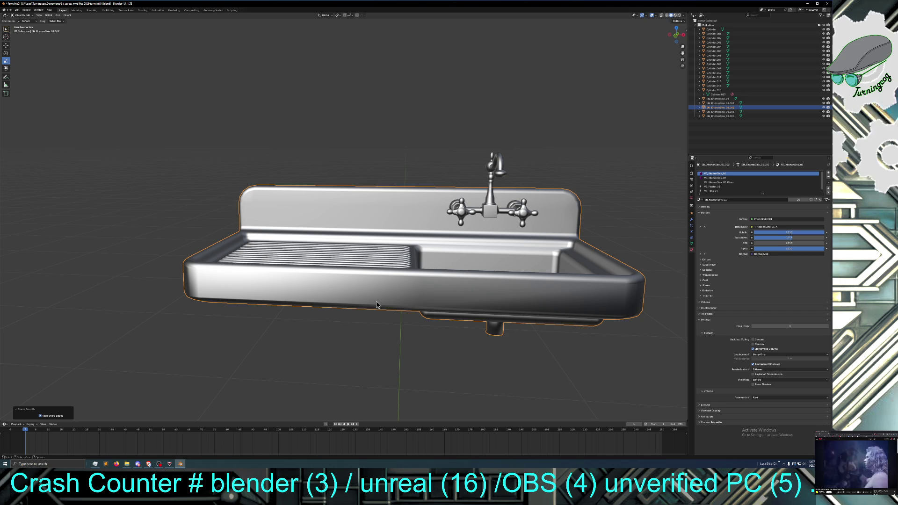
middle_drag(377, 305, 377, 293)
Step: Switch the sink into Edit Mode
click(22, 15)
click(28, 26)
mouse_move(211, 272)
middle_down()
mouse_move(246, 304)
mouse_move(316, 300)
mouse_move(265, 304)
middle_up()
Step: Place the 3D cursor at the sink's left end and nudge the selection slightly along X
shift+right_click(198, 285)
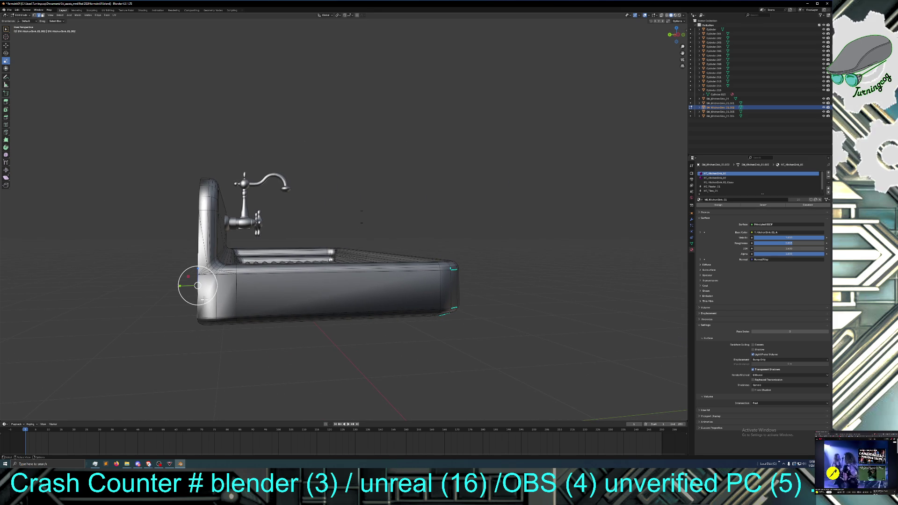
middle_drag(199, 314, 217, 314)
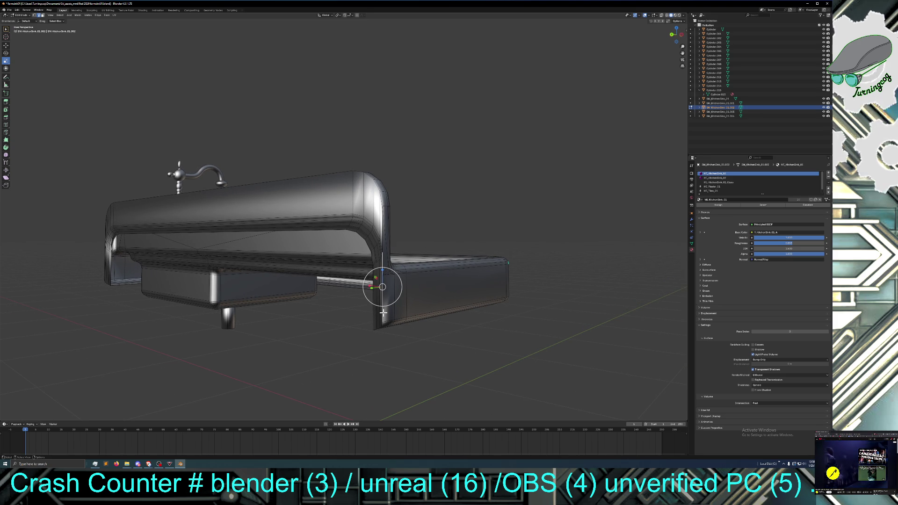
middle_drag(382, 318, 372, 331)
scroll(372, 331, up, 1)
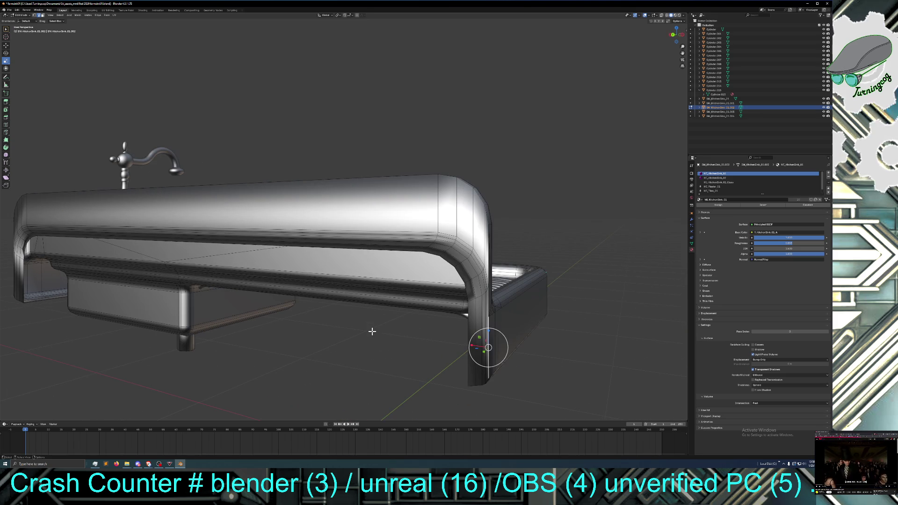
click(6, 45)
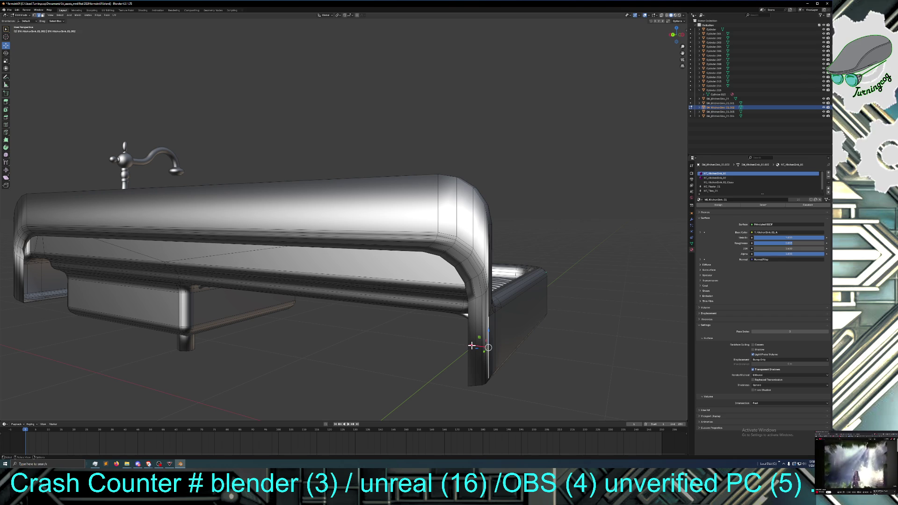
drag(472, 346, 472, 345)
middle_drag(440, 355, 405, 353)
click(241, 348)
mouse_move(242, 348)
middle_down()
mouse_move(253, 350)
mouse_move(211, 363)
mouse_move(204, 356)
mouse_move(386, 345)
mouse_move(359, 347)
mouse_move(371, 342)
middle_up()
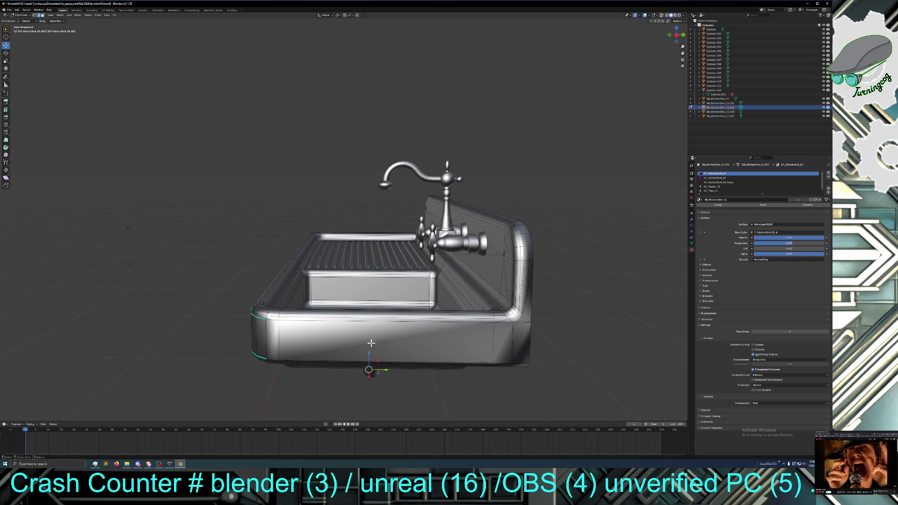
Step: Move the selected geometry along X to line up with the sink's right corner
shift+right_click(530, 343)
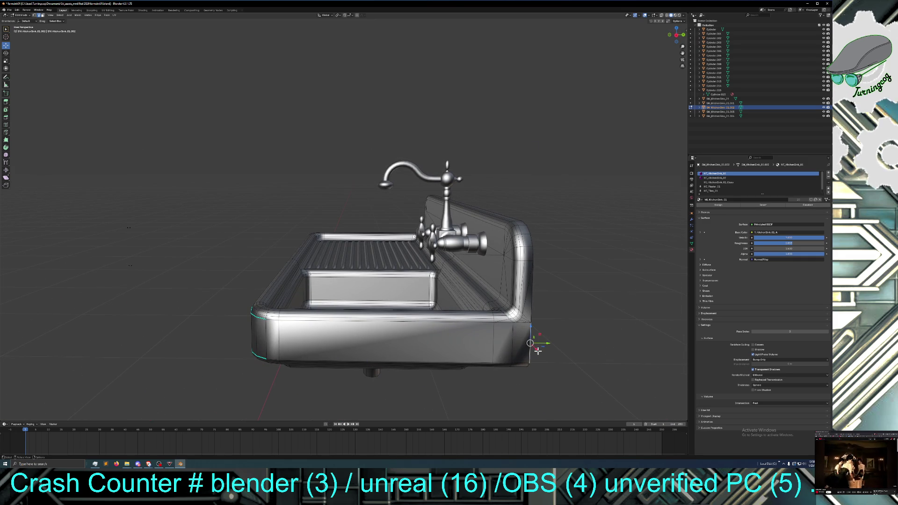
key(g)
key(x)
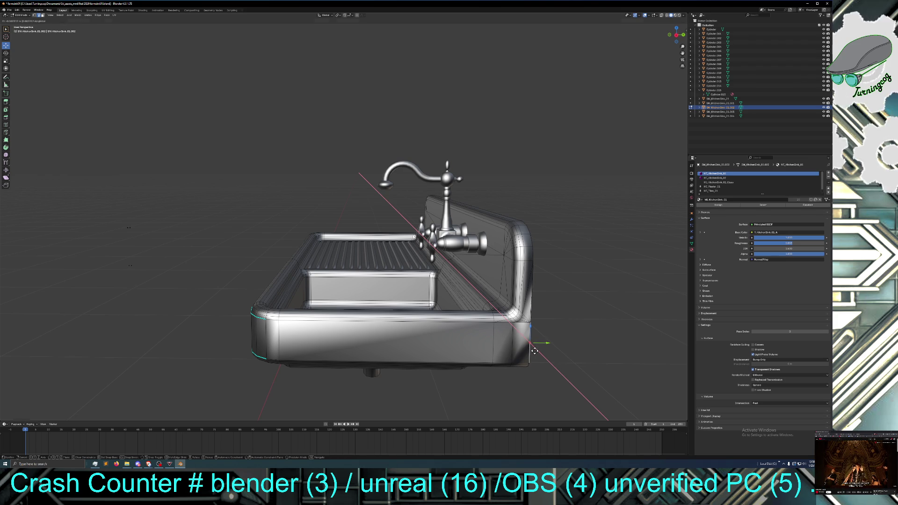
click(534, 351)
middle_drag(481, 371, 519, 376)
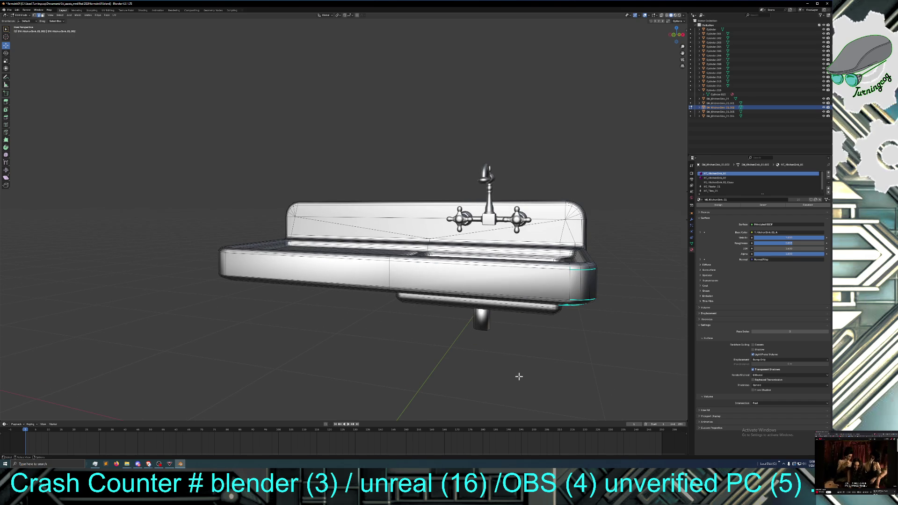
mouse_move(519, 376)
middle_down()
mouse_move(530, 368)
mouse_move(454, 361)
mouse_move(453, 349)
mouse_move(585, 363)
mouse_move(455, 373)
middle_up()
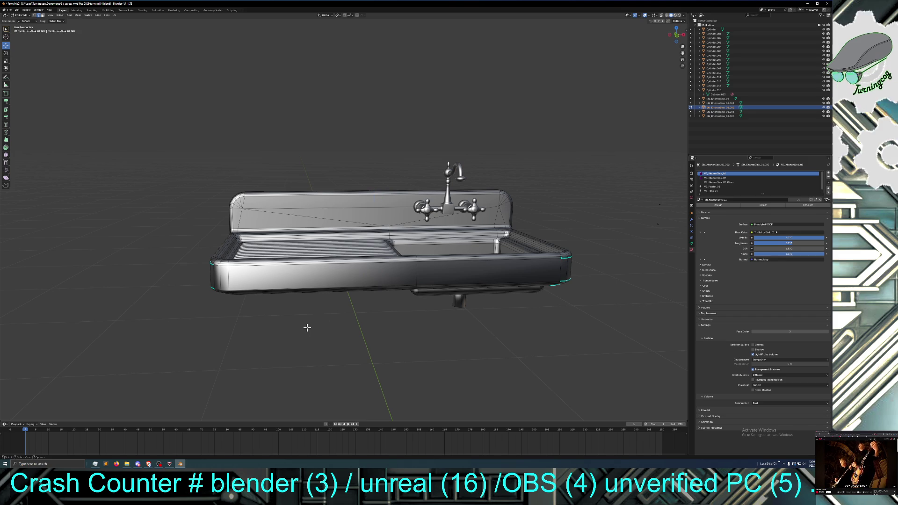
Step: Select the entire sink mesh and run Beautify Faces on it
mouse_move(323, 340)
middle_down()
mouse_move(325, 357)
mouse_move(322, 350)
middle_up()
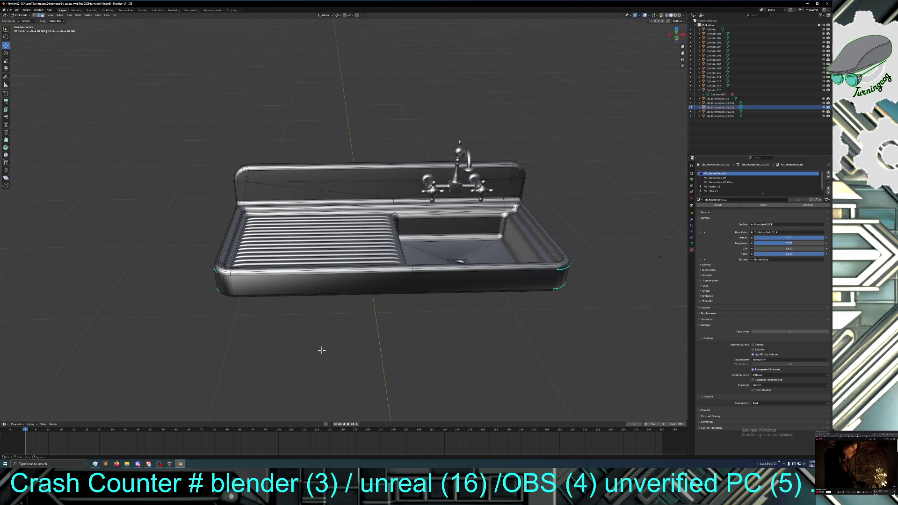
click(17, 10)
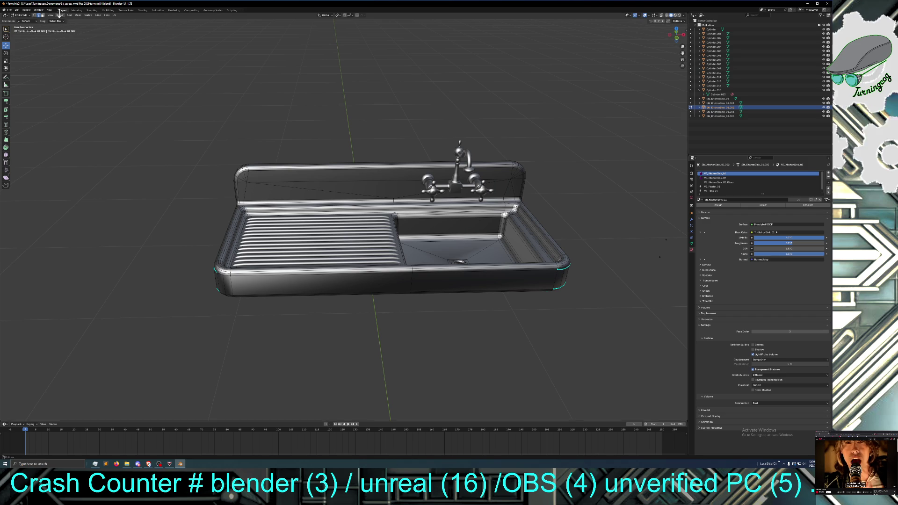
click(60, 15)
click(66, 25)
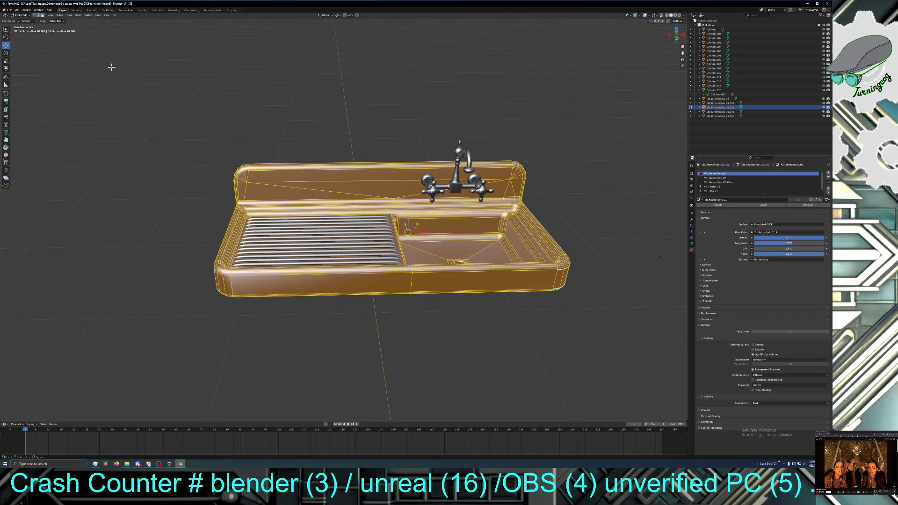
click(100, 16)
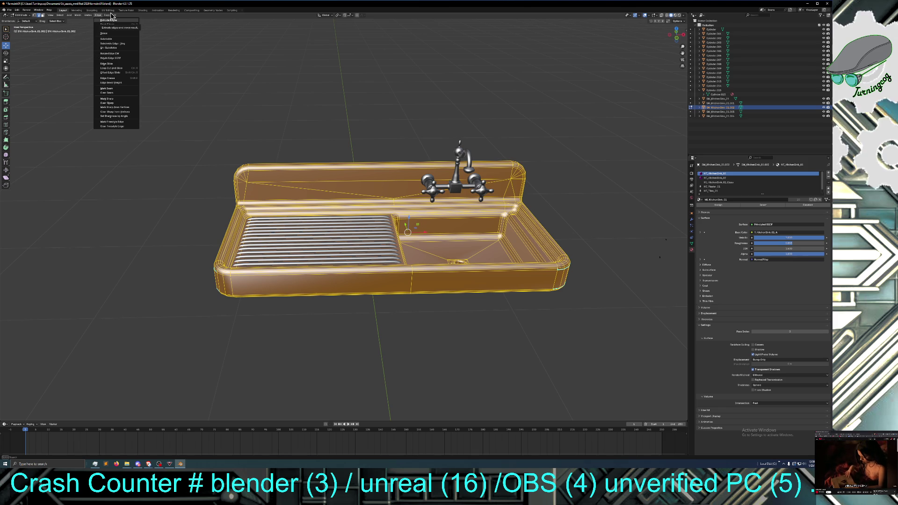
click(108, 15)
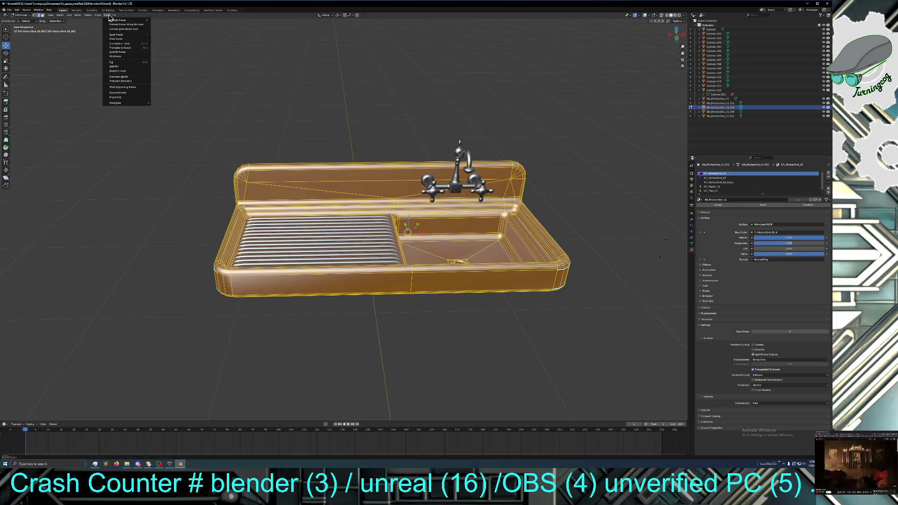
click(123, 72)
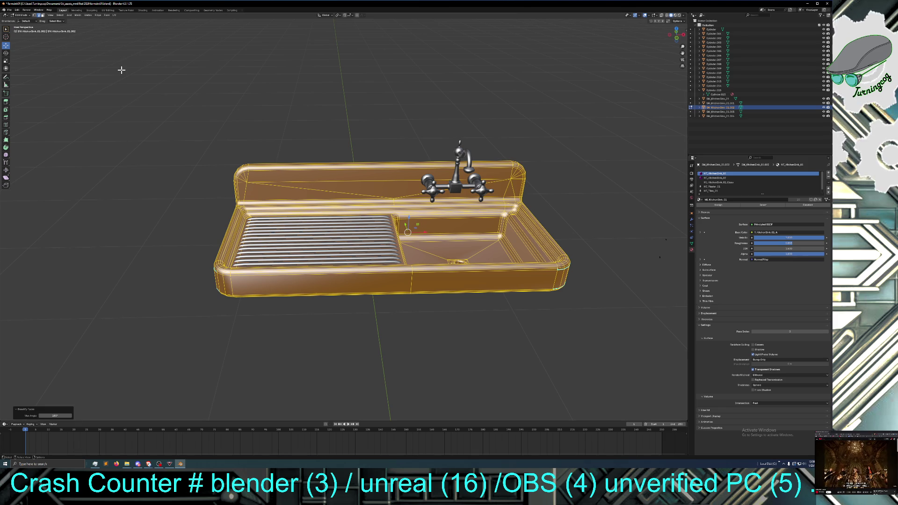
mouse_move(138, 162)
middle_down()
mouse_move(174, 151)
mouse_move(146, 155)
middle_up()
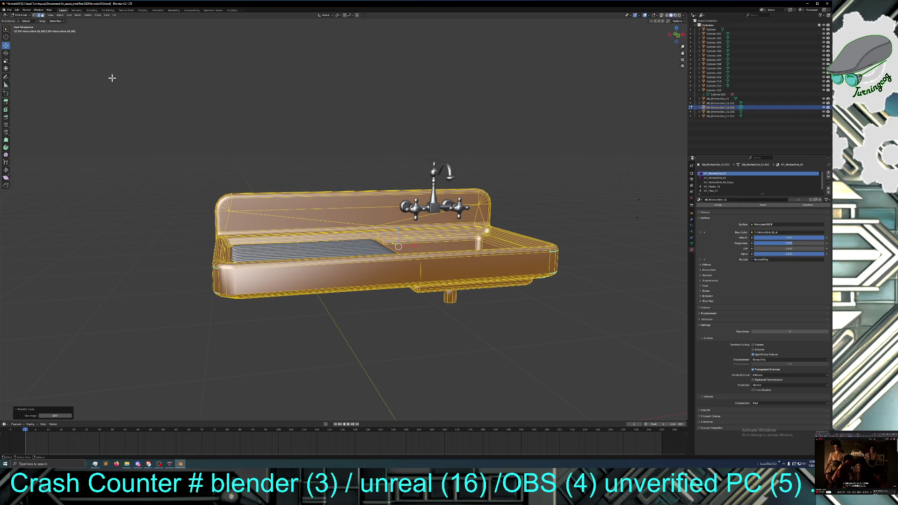
Step: Convert the mesh's triangles to quads, then deselect everything
click(98, 15)
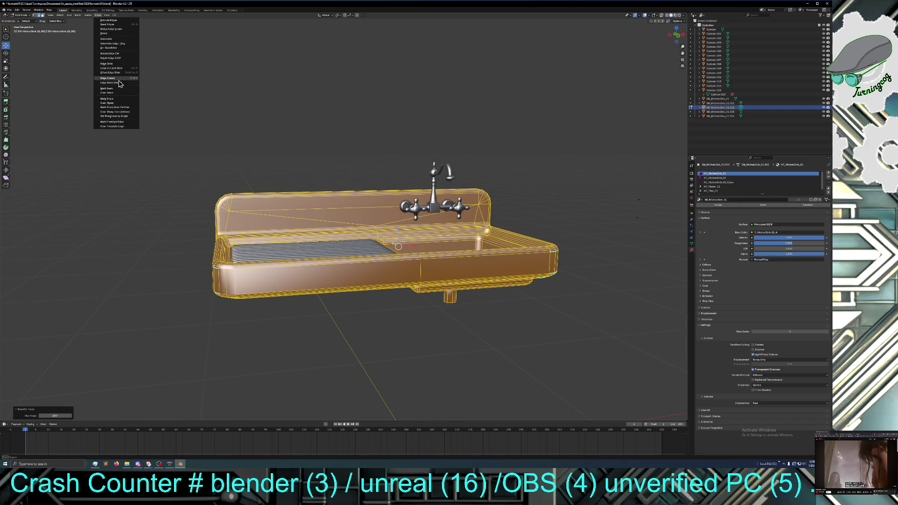
key(Escape)
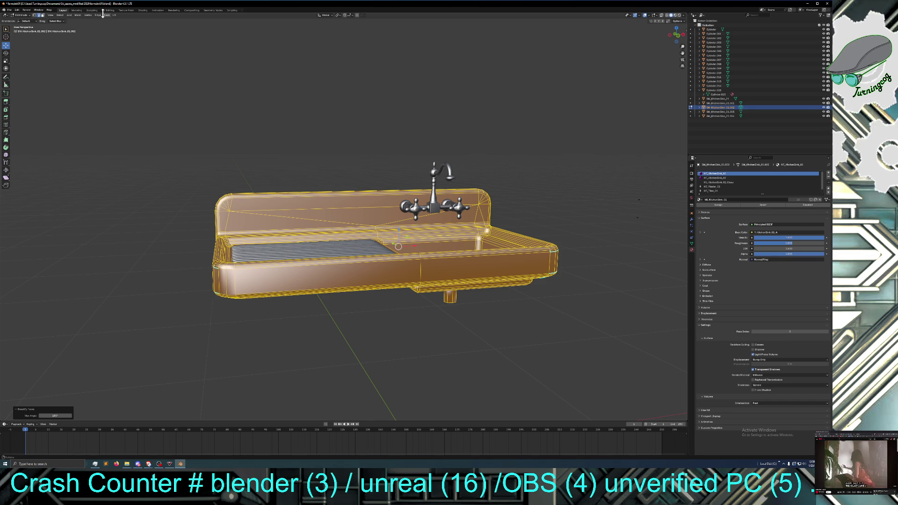
click(107, 16)
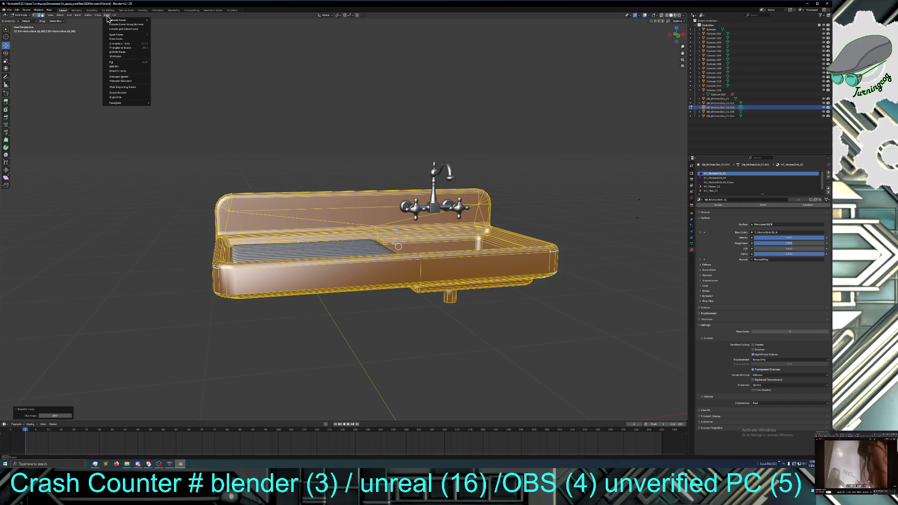
click(120, 48)
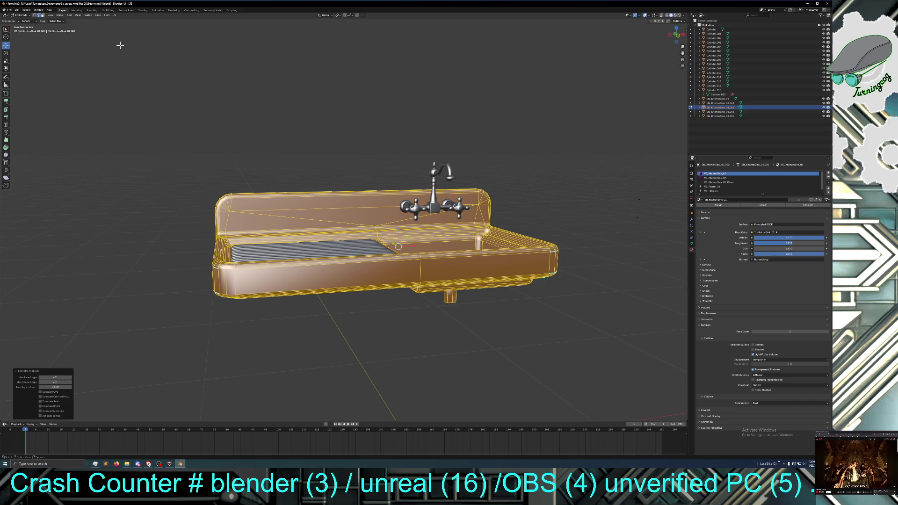
mouse_move(120, 47)
middle_down()
mouse_move(171, 114)
mouse_move(165, 139)
mouse_move(174, 145)
middle_up()
click(165, 139)
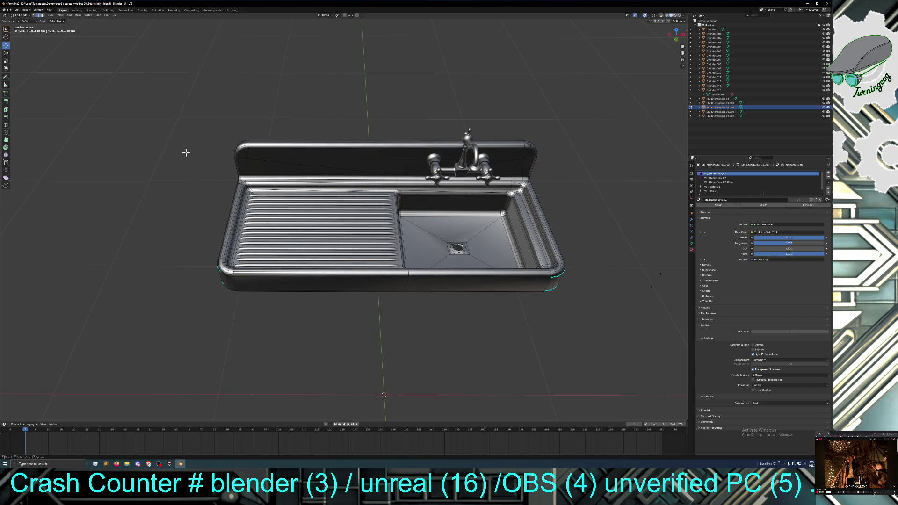
Step: Inspect the sink, pick SM_KitchenSink_01 in the Outliner and switch to Object Mode
mouse_move(208, 192)
middle_down()
mouse_move(209, 157)
mouse_move(208, 202)
middle_up()
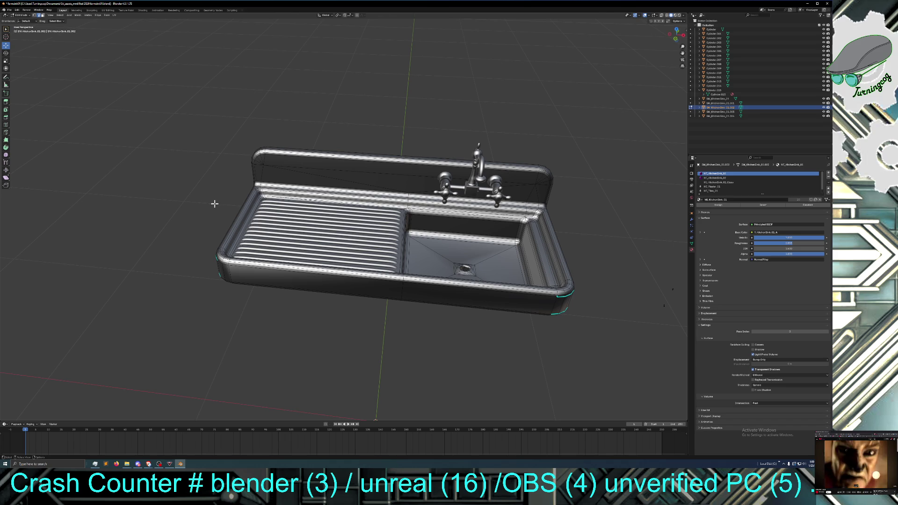
mouse_move(214, 229)
middle_down()
mouse_move(211, 215)
mouse_move(231, 199)
mouse_move(160, 216)
mouse_move(198, 221)
middle_up()
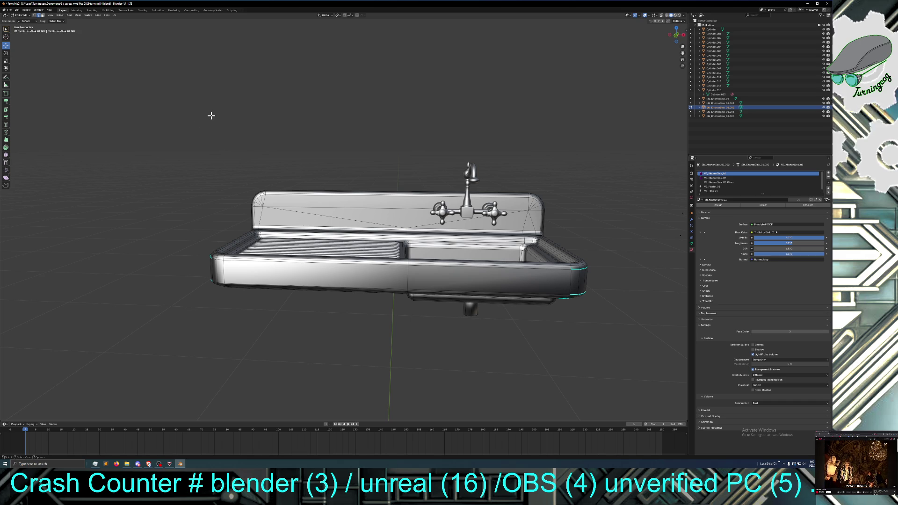
middle_drag(212, 115, 214, 117)
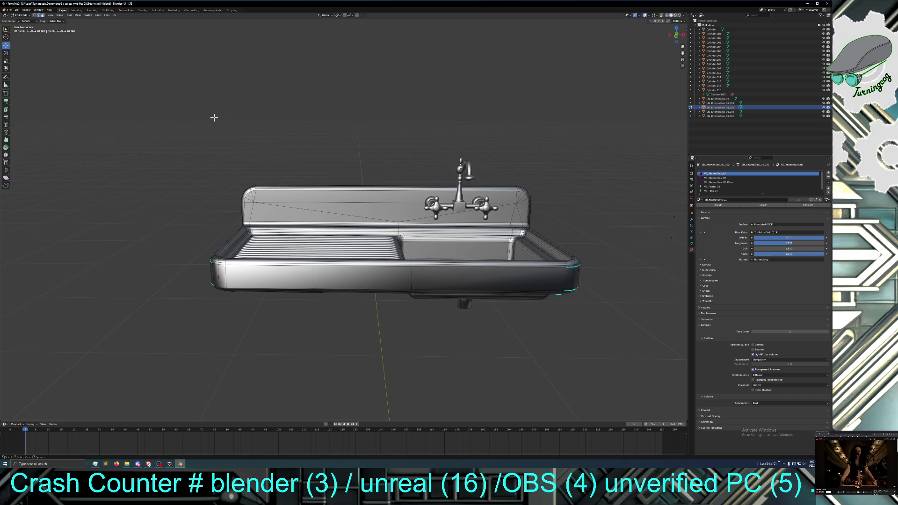
click(718, 98)
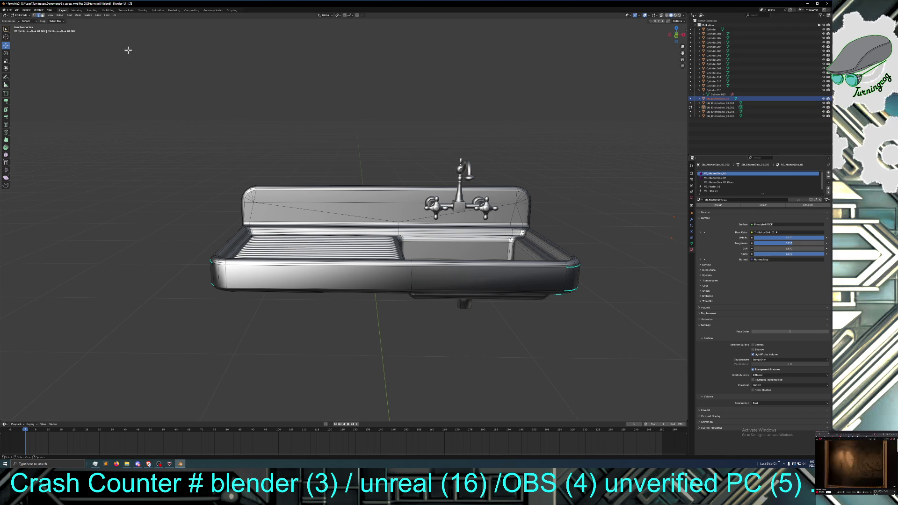
click(22, 15)
click(28, 22)
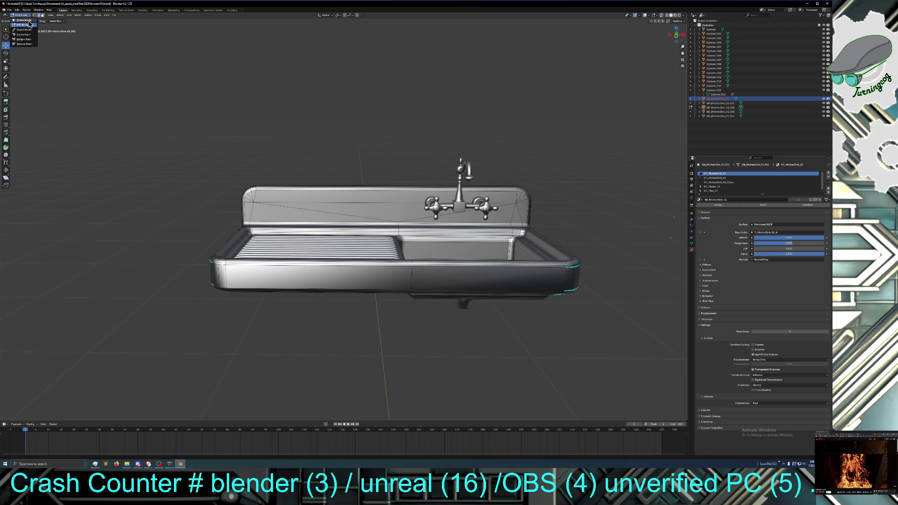
Step: Delete the SM_KitchenSink_01 object and select the remaining SM_KitchenSink_01.002 sink
click(370, 205)
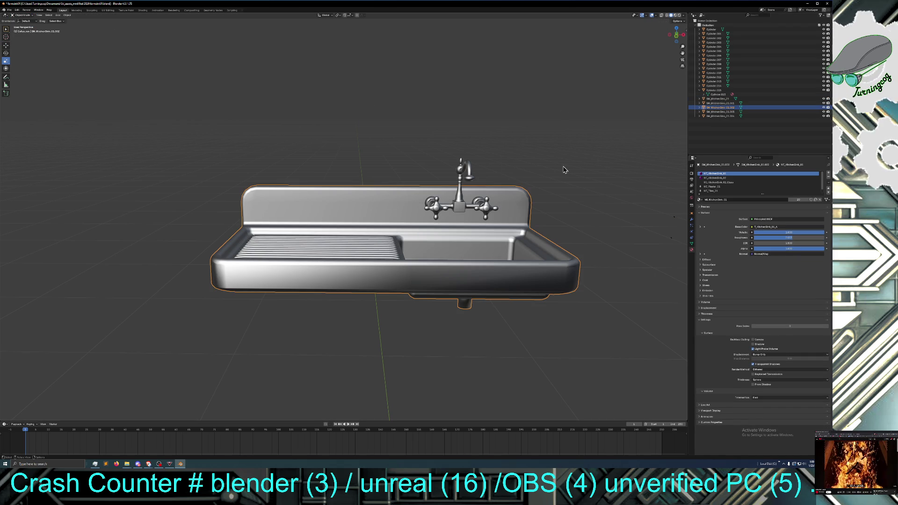
click(716, 99)
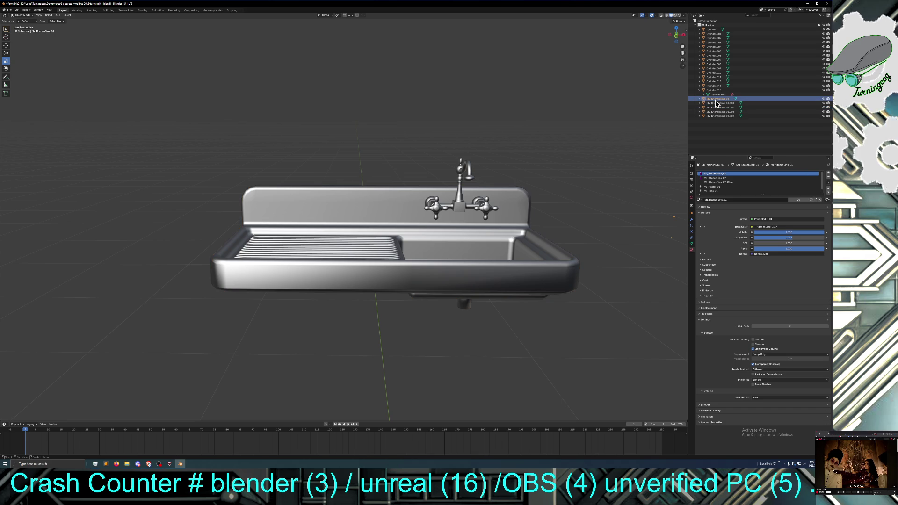
mouse_move(609, 225)
middle_down()
mouse_move(648, 230)
mouse_move(630, 240)
middle_up()
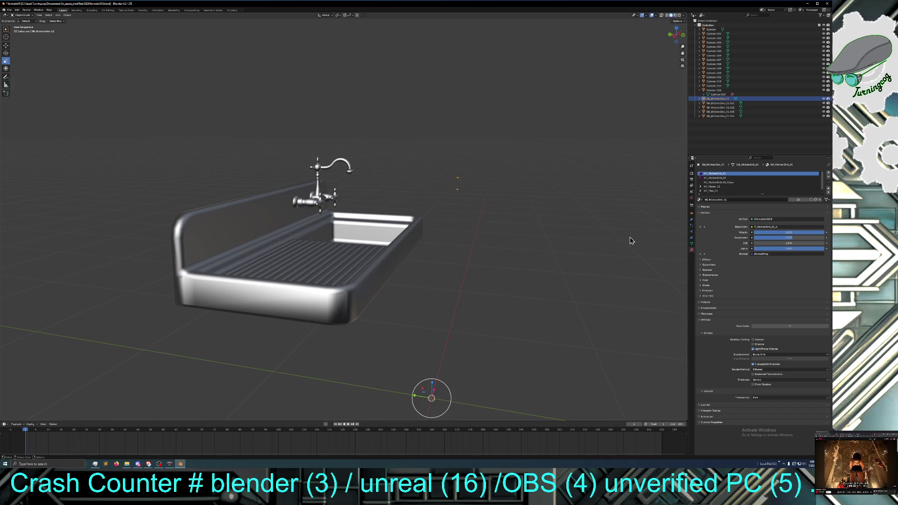
key(Delete)
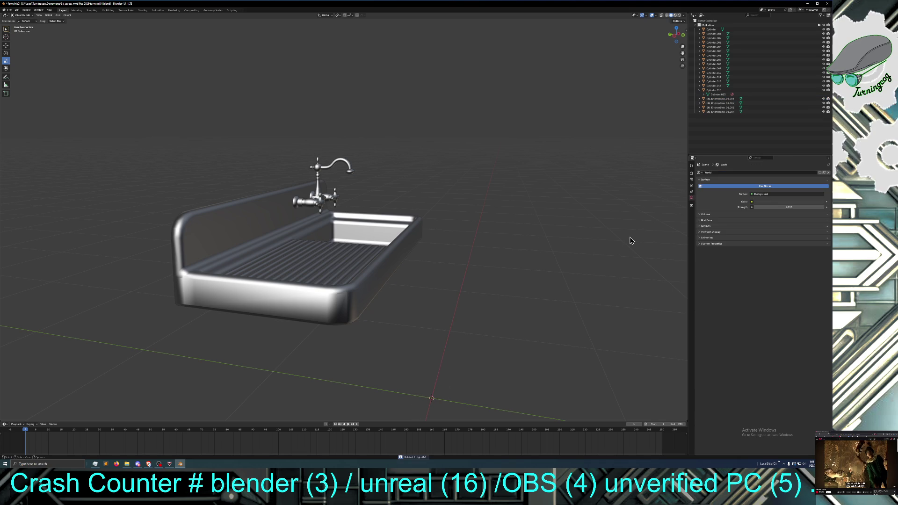
middle_drag(615, 264, 571, 266)
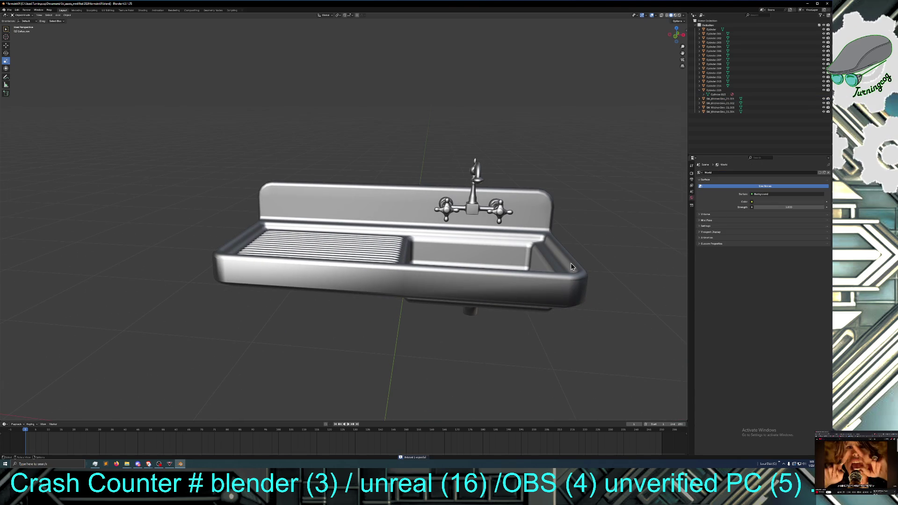
click(425, 211)
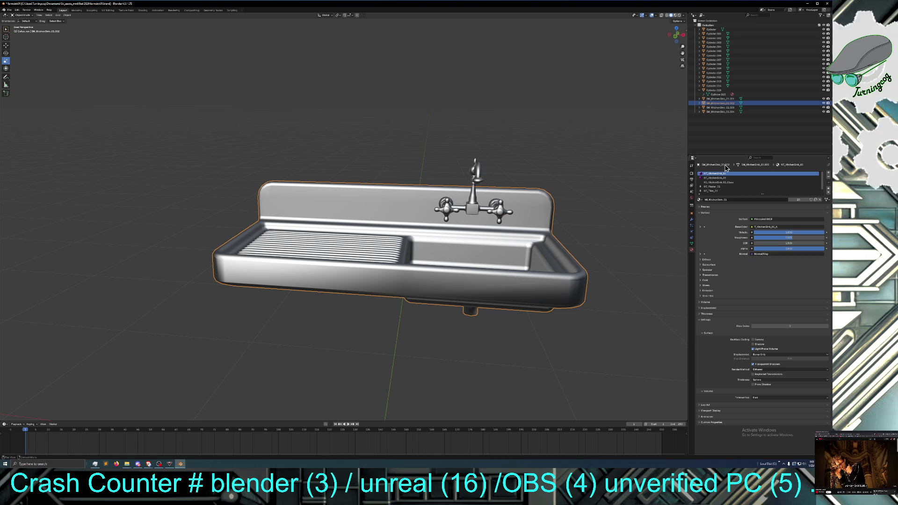
Step: Show the sink's Object Data properties in the Properties editor
right_click(733, 106)
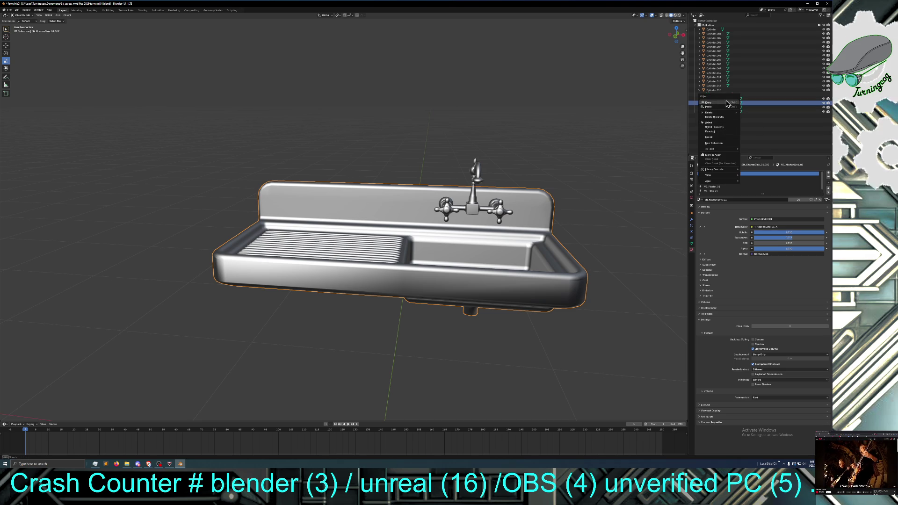
click(732, 159)
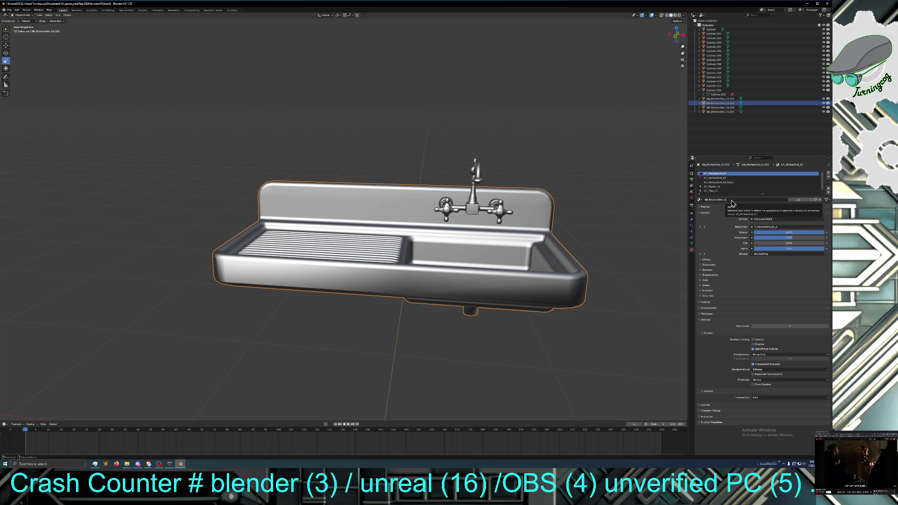
click(692, 198)
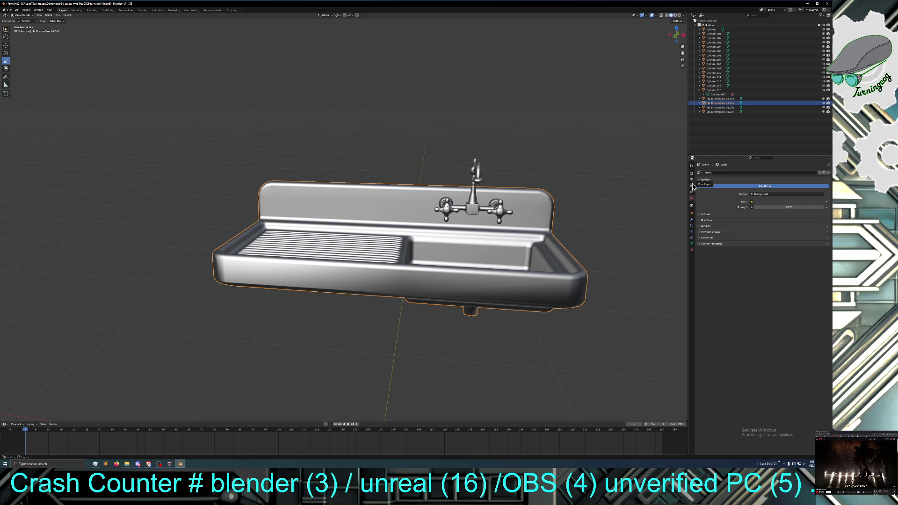
click(692, 167)
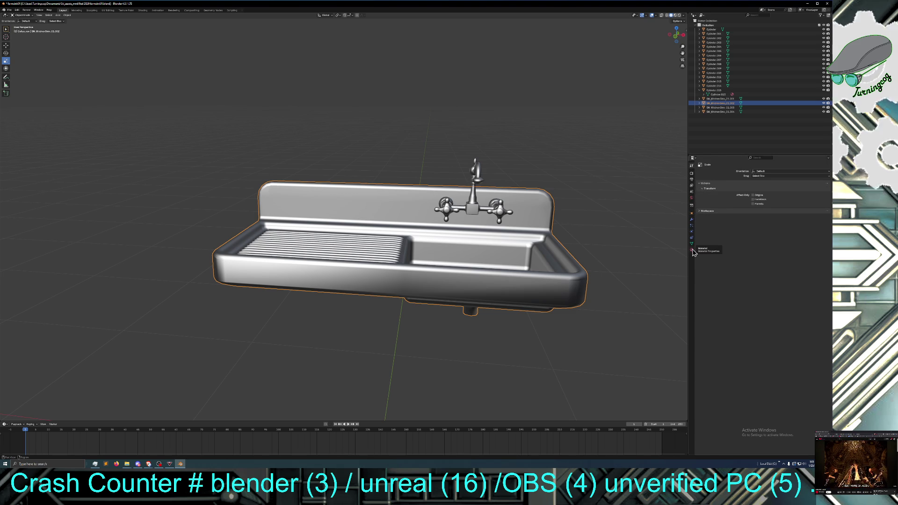
click(691, 248)
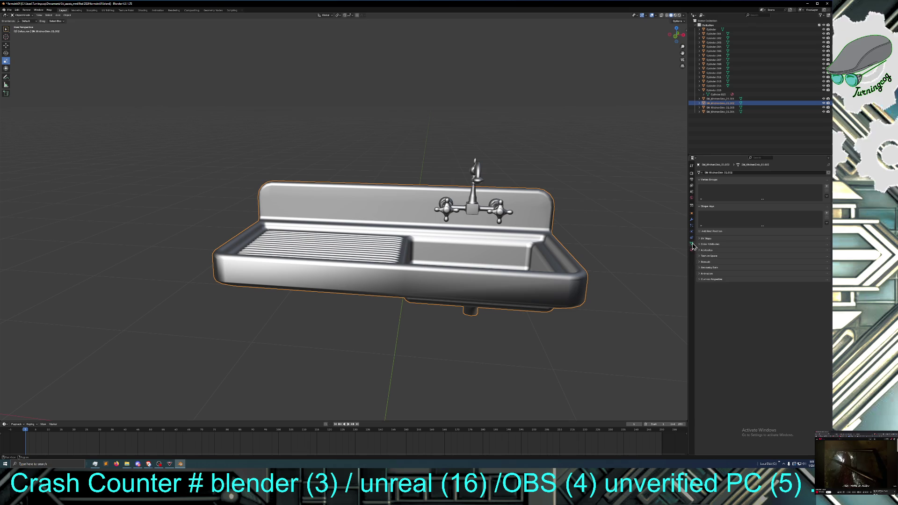
Step: Rename the mesh data to SM_KitchenSink_01 by removing its .002 suffix
click(730, 173)
click(736, 172)
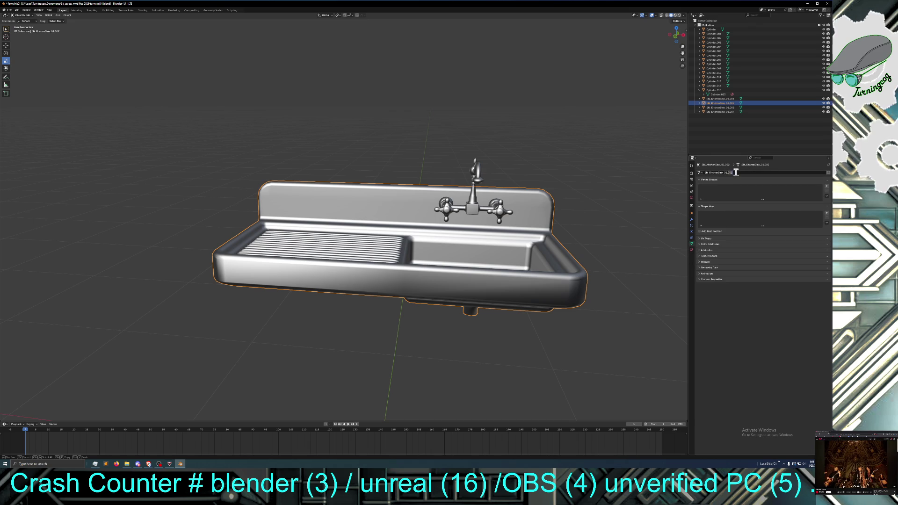
key(BackSpace)
key(BackSpace)
key(BackSpace)
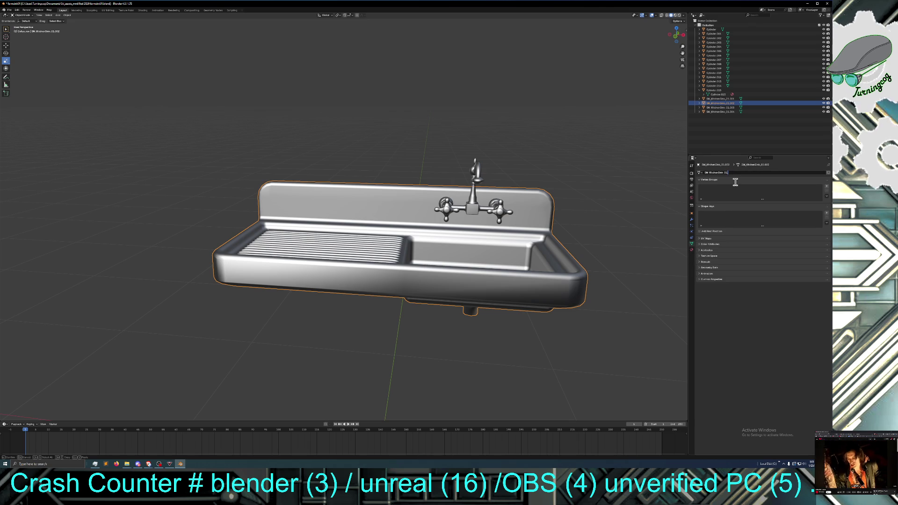
key(Return)
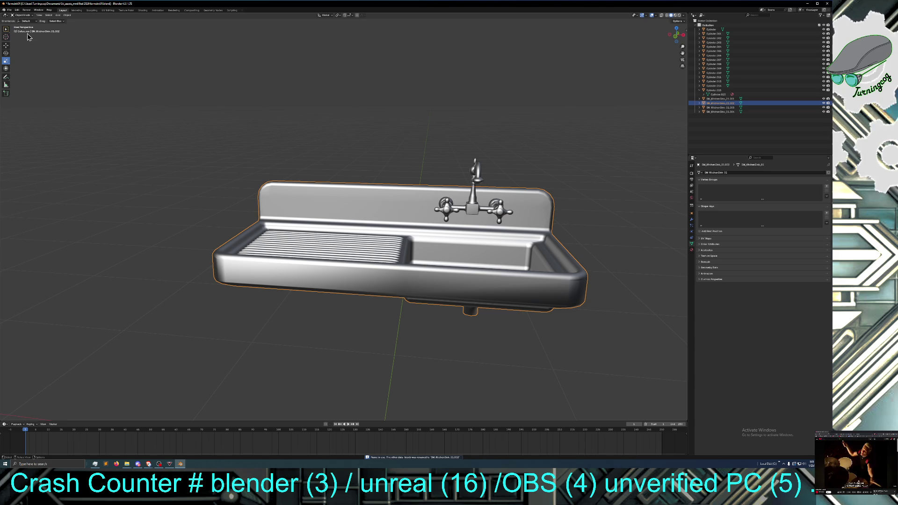
click(9, 10)
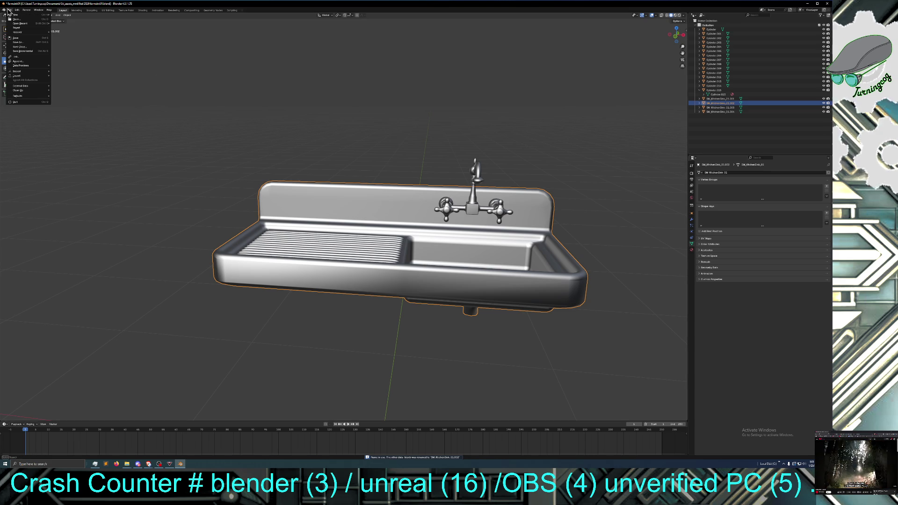
Step: Save the project as farmsink01.blend, then look around the sink and select the faucet
click(17, 38)
middle_drag(206, 131, 210, 127)
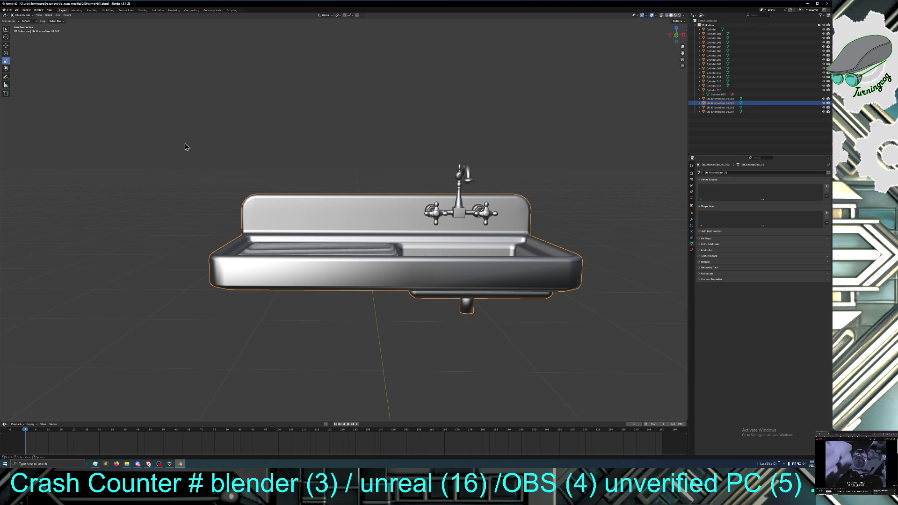
mouse_move(185, 147)
middle_down()
mouse_move(185, 126)
mouse_move(181, 150)
middle_up()
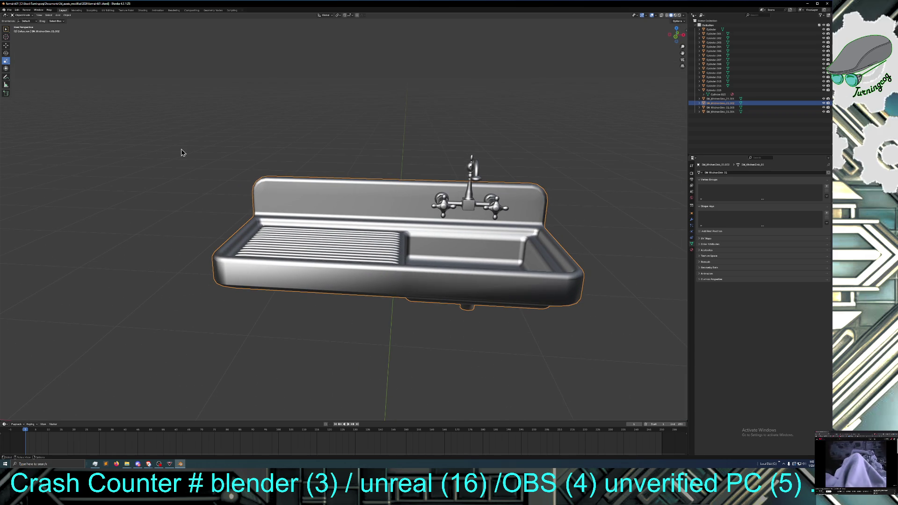
click(472, 207)
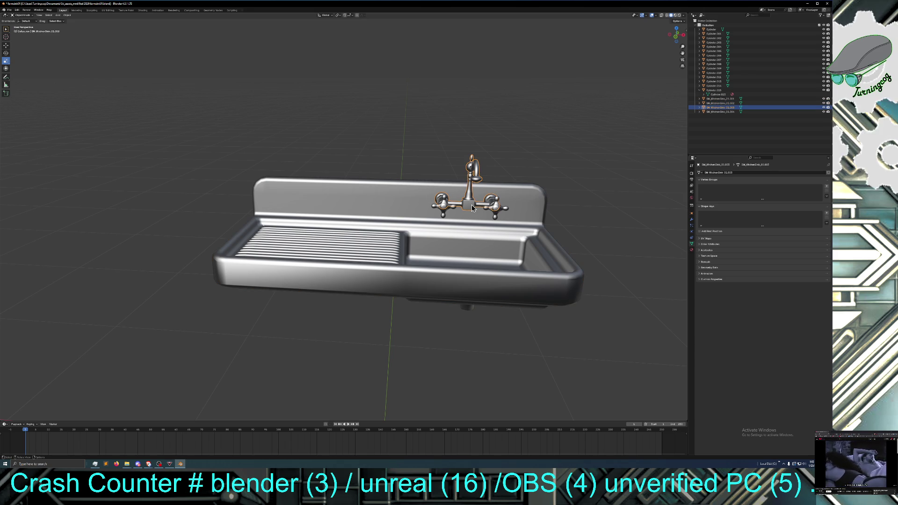
Step: Zoom in close on the faucet and switch it from Object Mode into Edit Mode
scroll(470, 206, up, 5)
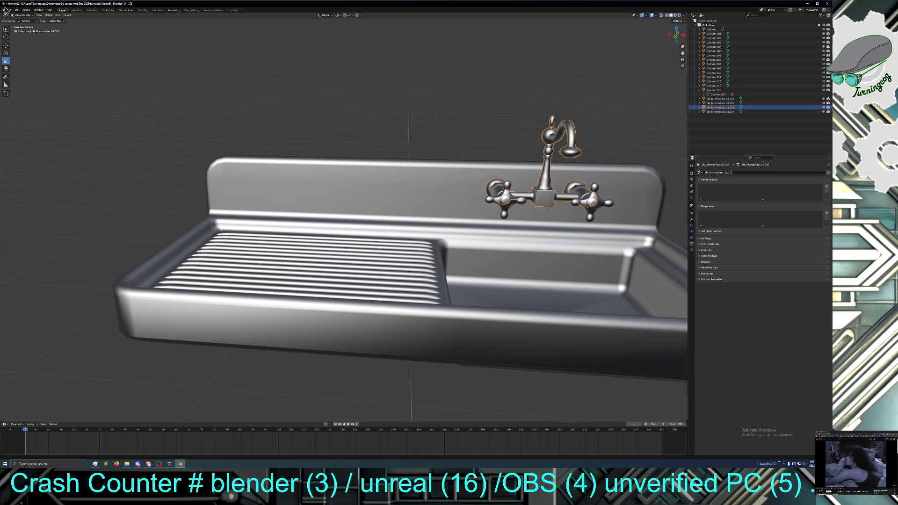
click(22, 15)
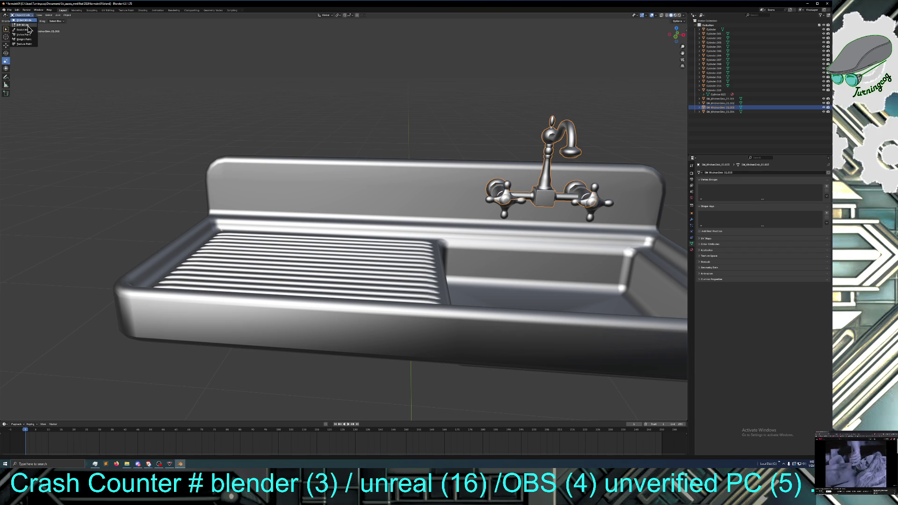
key(Tab)
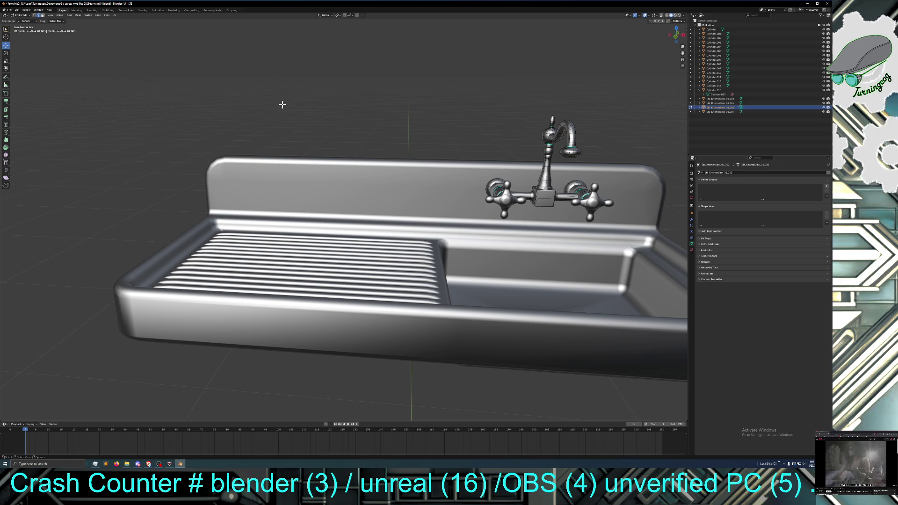
Step: In face select mode, pick a face on the faucet's base block and grow the selection twice
click(542, 200)
click(42, 19)
click(549, 200)
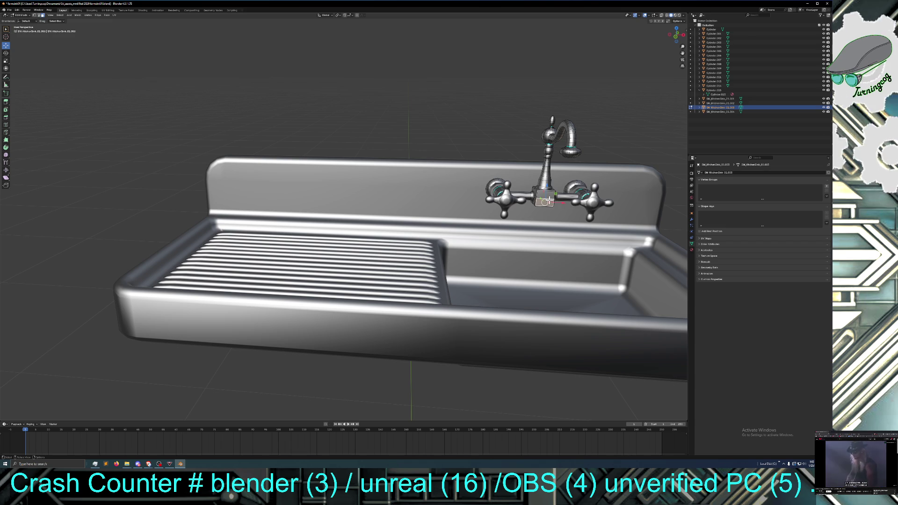
key(ctrl+KP_Add)
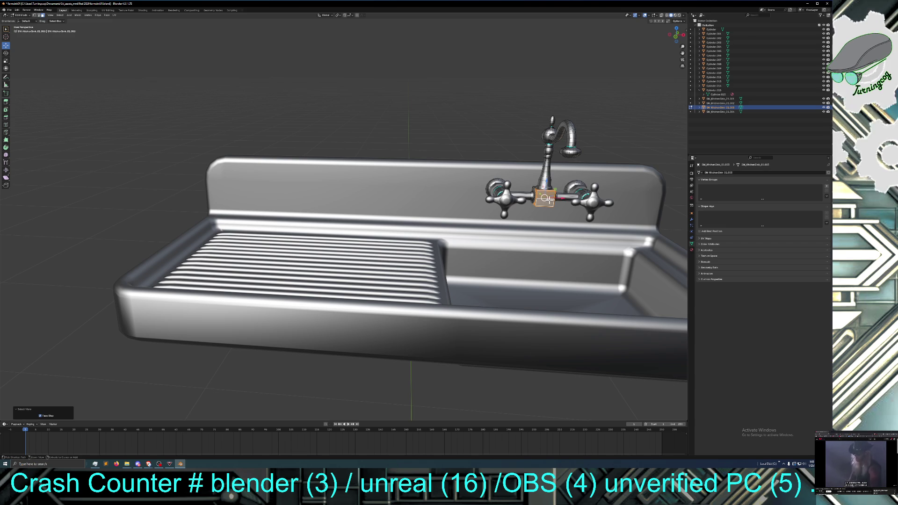
key(ctrl+KP_Add)
key(ctrl+KP_Add)
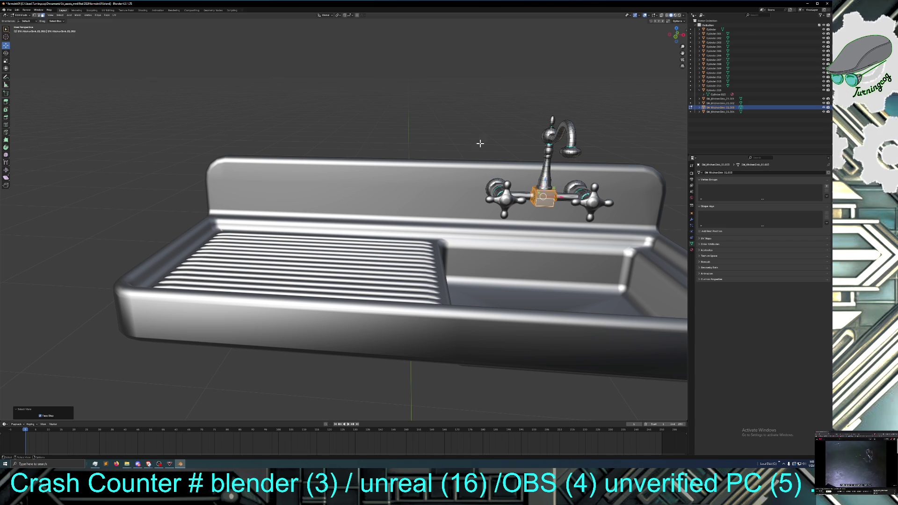
click(543, 204)
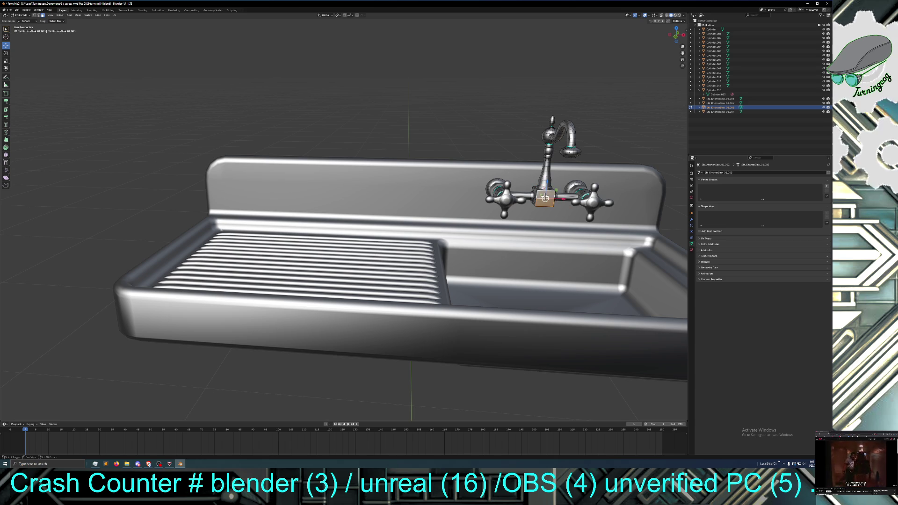
Step: Refine the base-block face selection from above, then check it from the end and close up
mouse_move(545, 205)
middle_down()
mouse_move(532, 218)
mouse_move(417, 233)
middle_up()
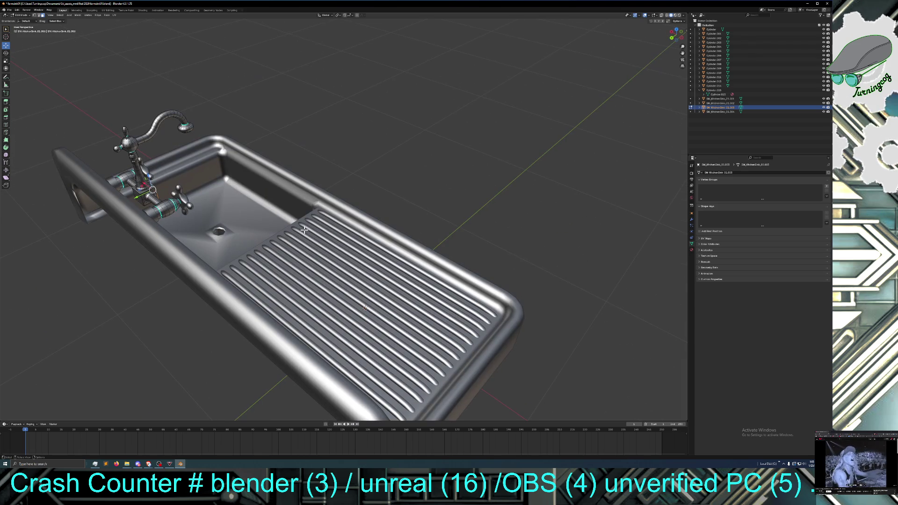
shift+click(140, 192)
shift+click(145, 189)
mouse_move(164, 206)
middle_down()
mouse_move(132, 203)
mouse_move(312, 230)
mouse_move(283, 214)
middle_up()
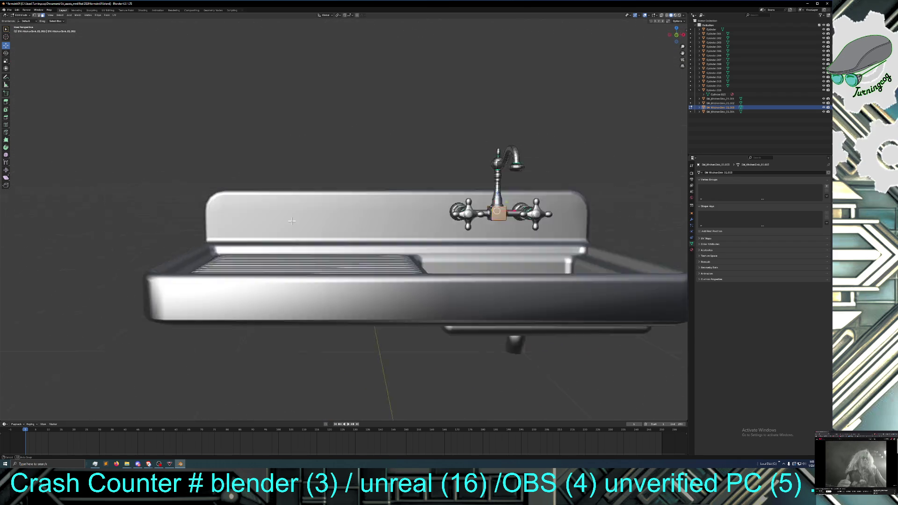
scroll(283, 213, up, 3)
middle_drag(455, 237, 421, 235)
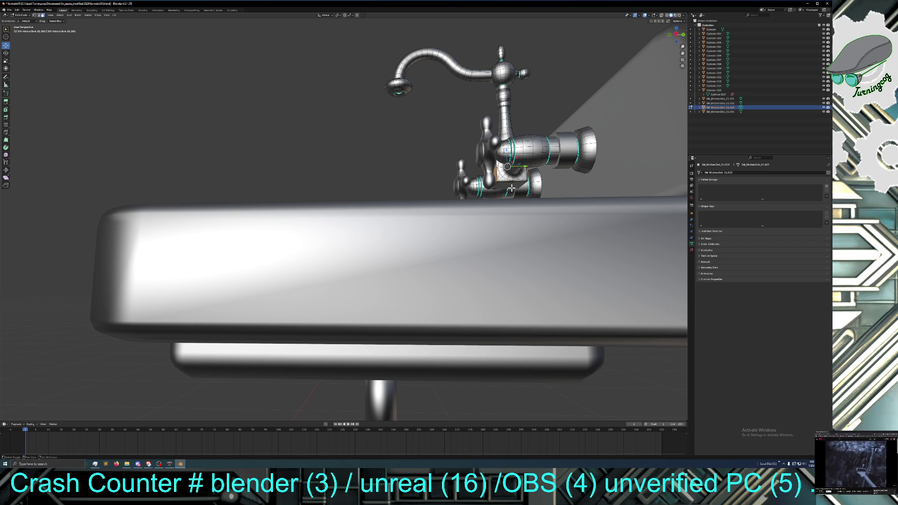
Step: Subdivide the selected faucet base-block faces and adjust the number of cuts
middle_drag(503, 185, 521, 201)
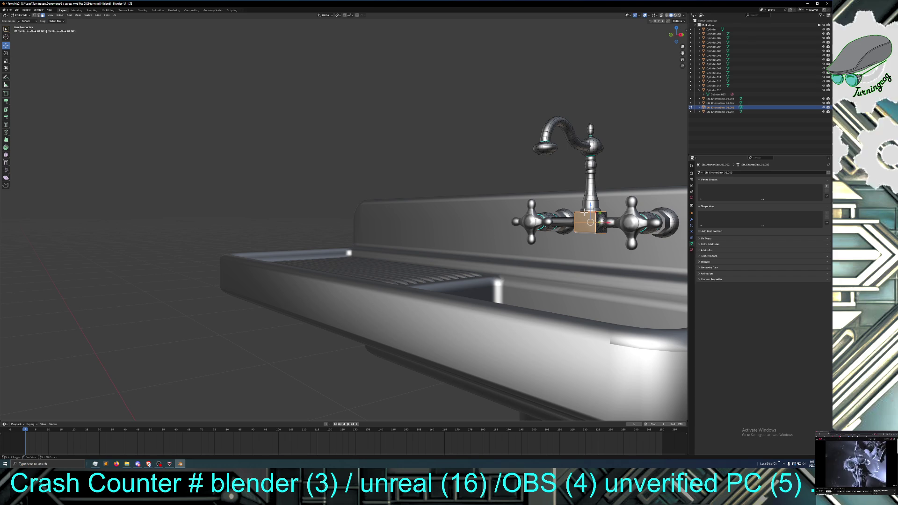
middle_drag(589, 230, 555, 241)
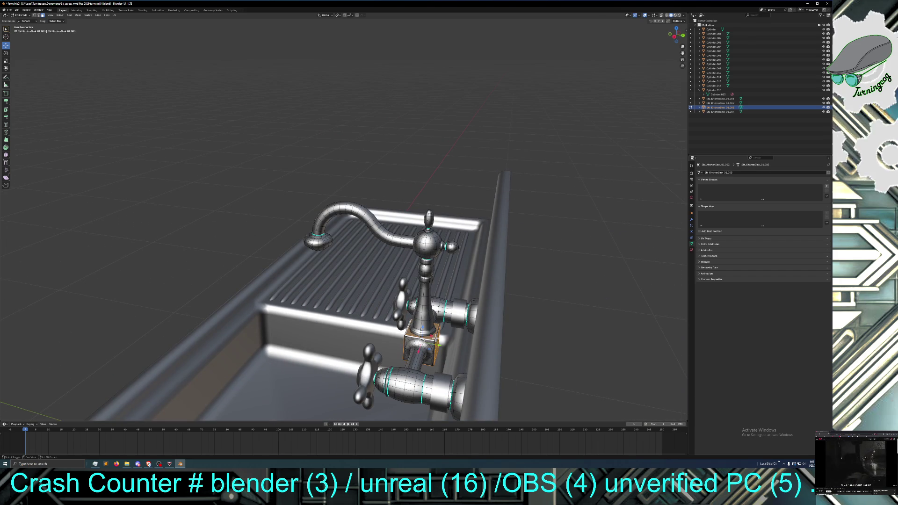
mouse_move(440, 348)
middle_down()
mouse_move(446, 329)
mouse_move(436, 380)
mouse_move(437, 336)
middle_up()
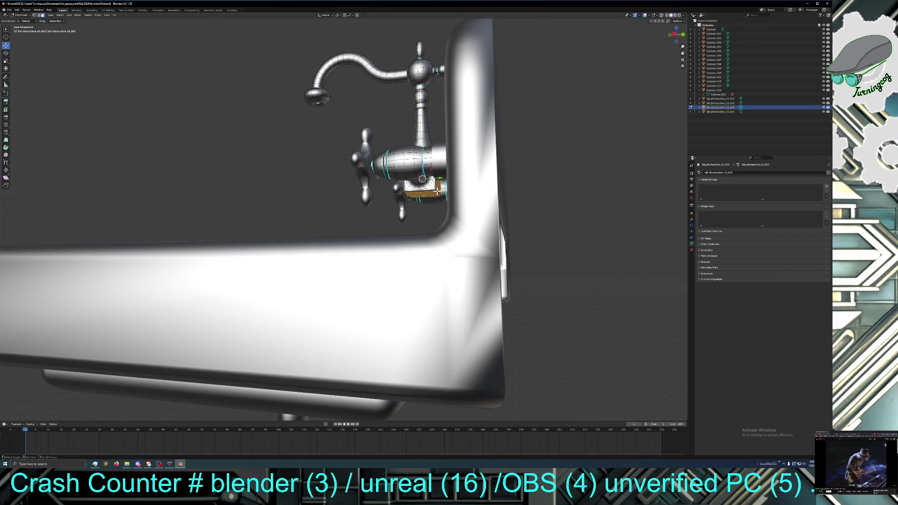
right_click(425, 198)
click(425, 198)
mouse_move(424, 198)
middle_down()
mouse_move(411, 226)
mouse_move(429, 232)
middle_up()
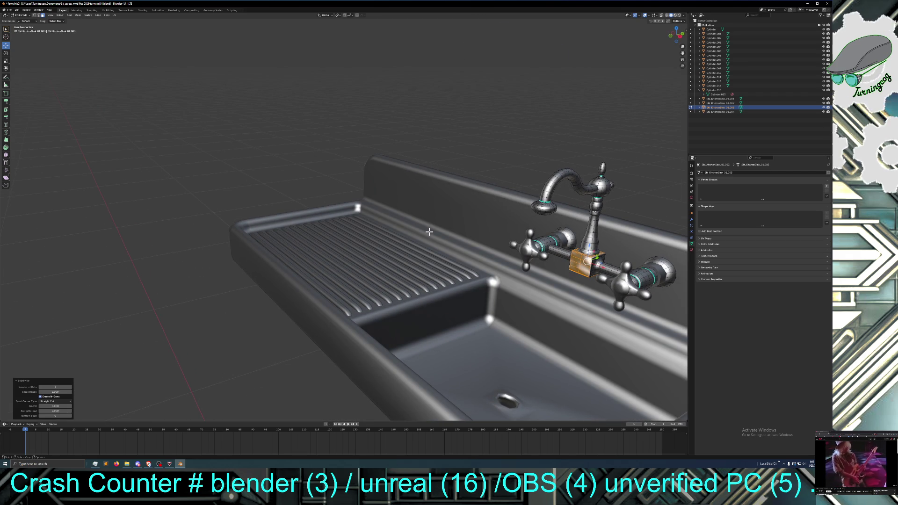
click(71, 387)
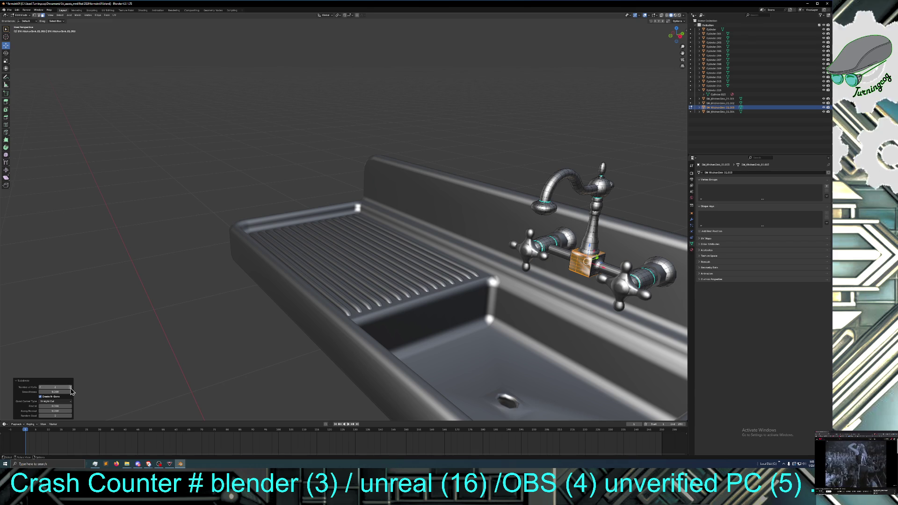
click(70, 388)
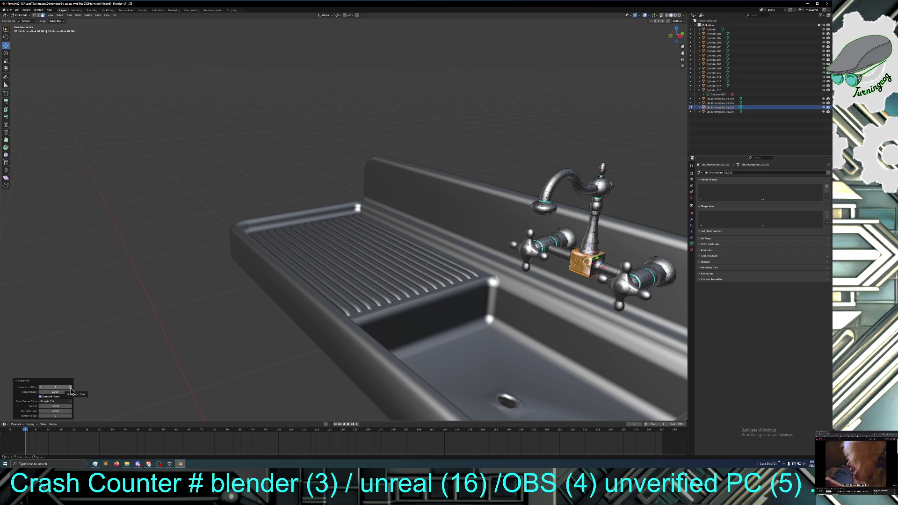
Step: Deselect the base block and browse the edit history options
click(122, 370)
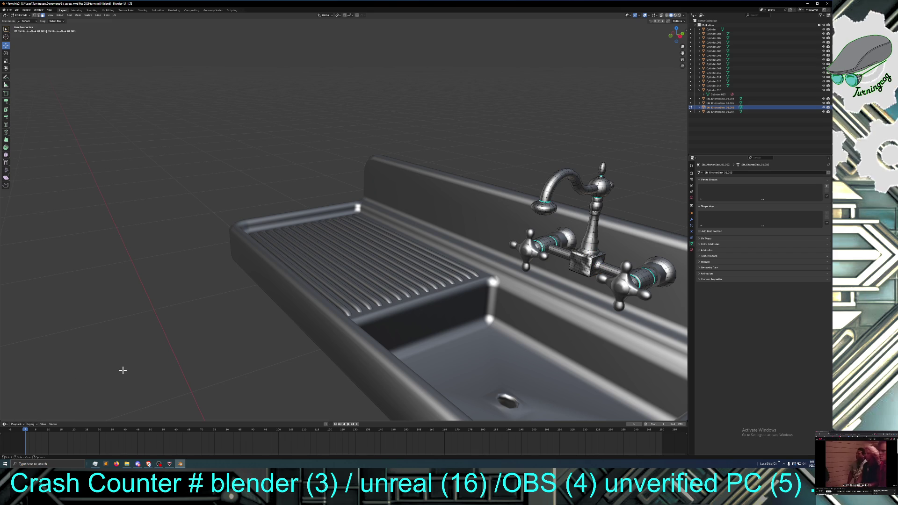
click(17, 10)
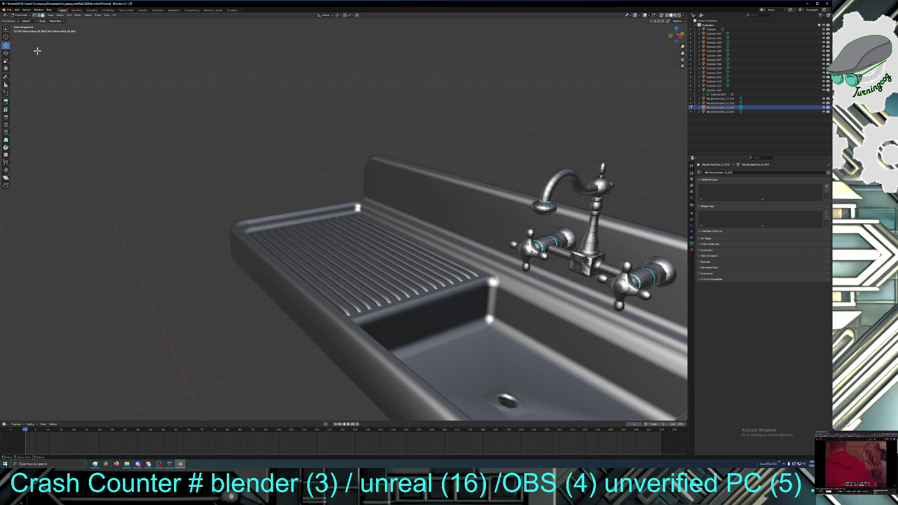
click(19, 14)
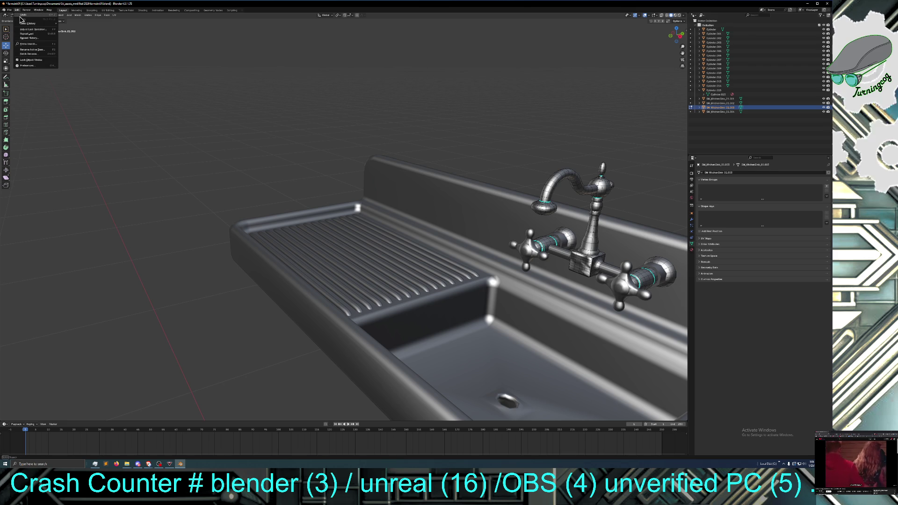
click(20, 18)
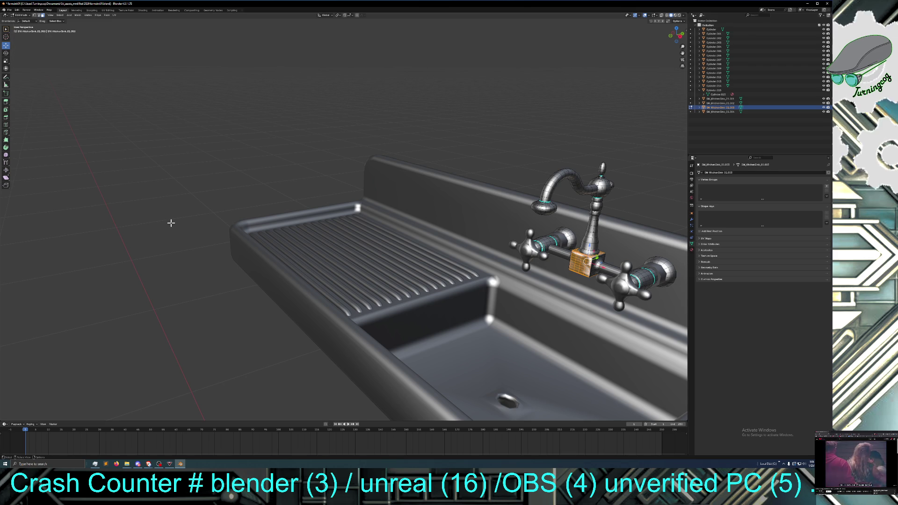
Step: Shrink the valve-block face selection, scale those faces up slightly, then select less again
key(ctrl+KP_Subtract)
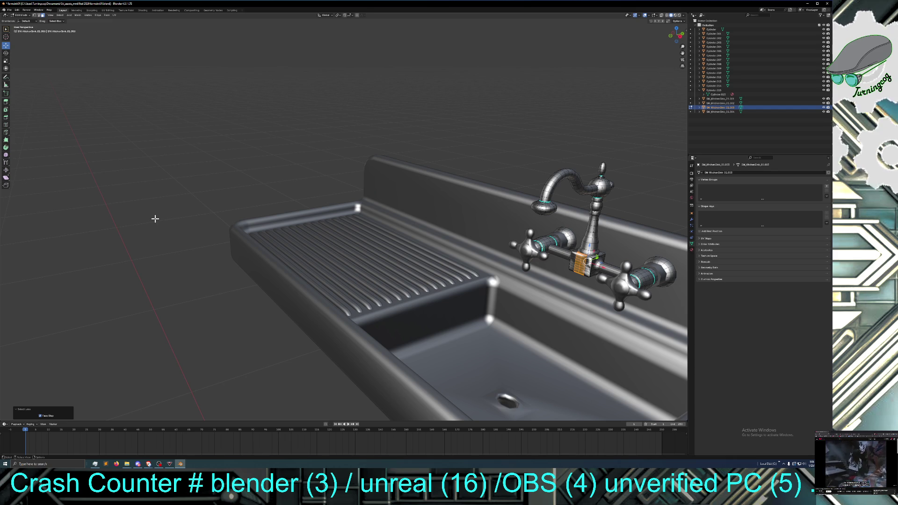
click(5, 61)
drag(594, 283, 591, 281)
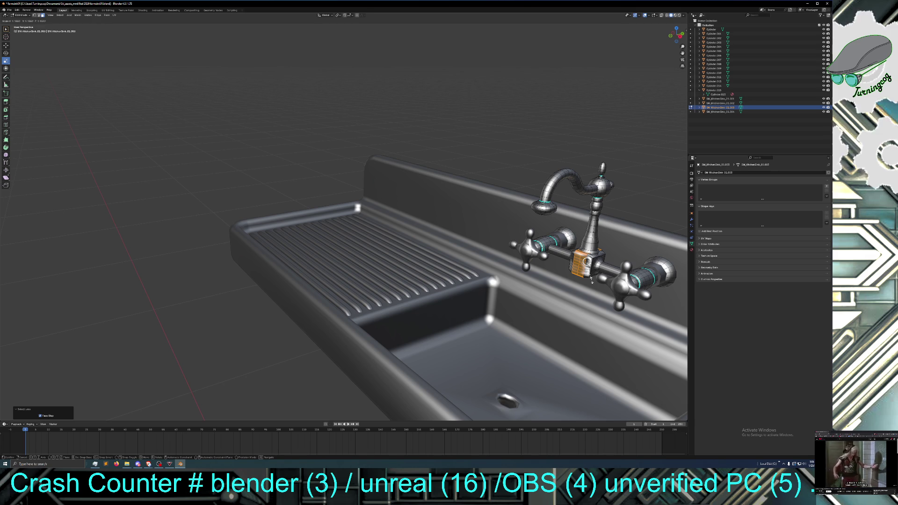
drag(591, 281, 592, 281)
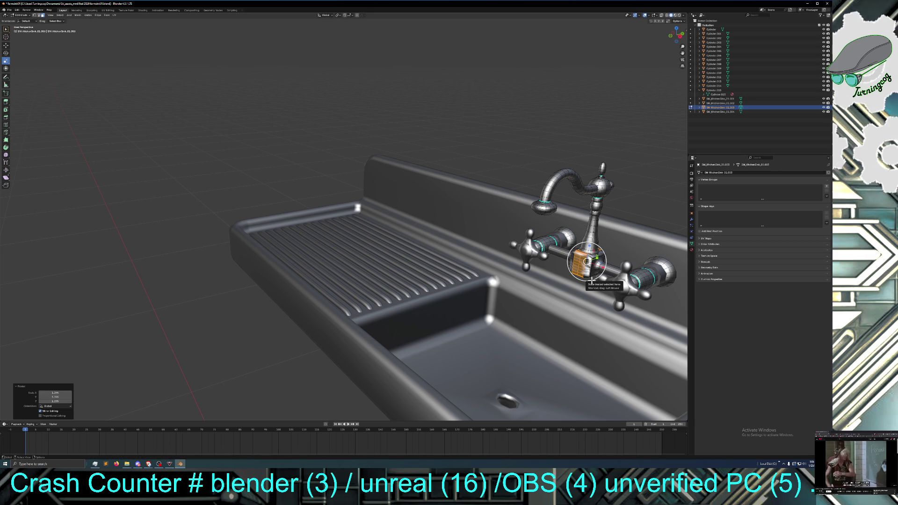
key(ctrl+KP_Subtract)
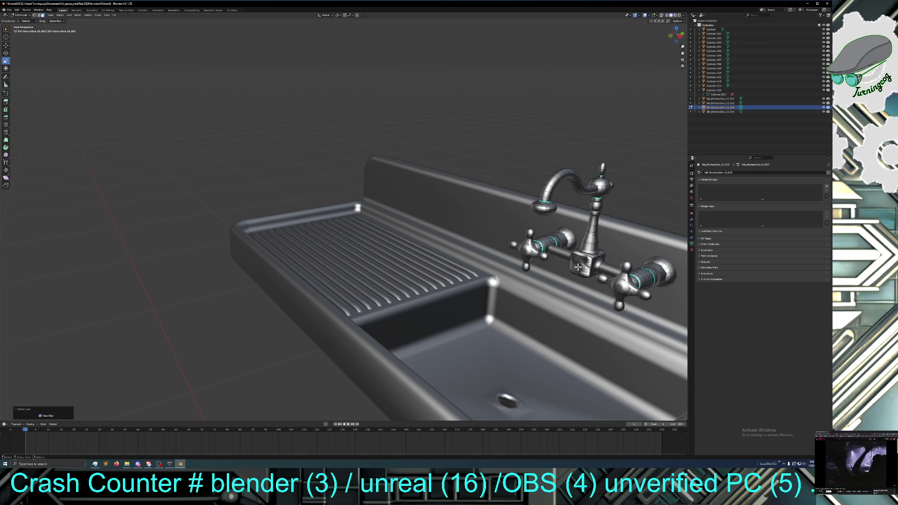
ctrl+click(578, 267)
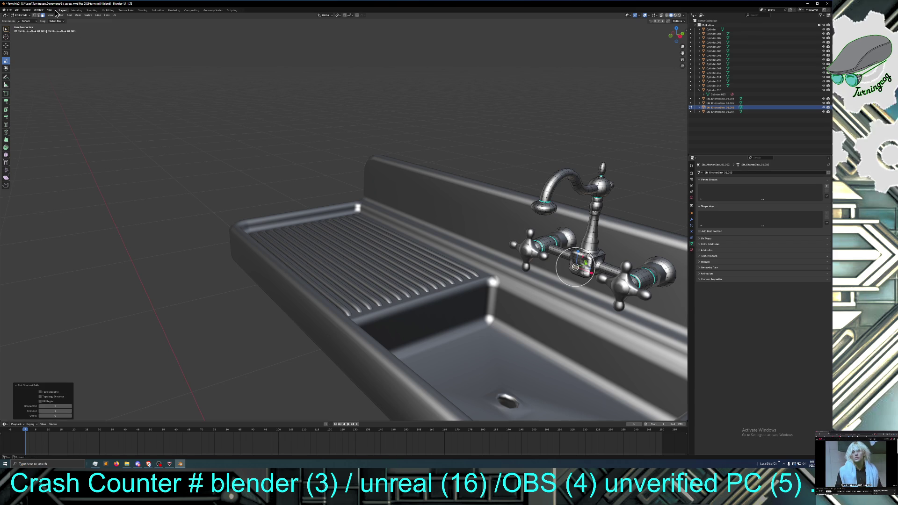
click(38, 15)
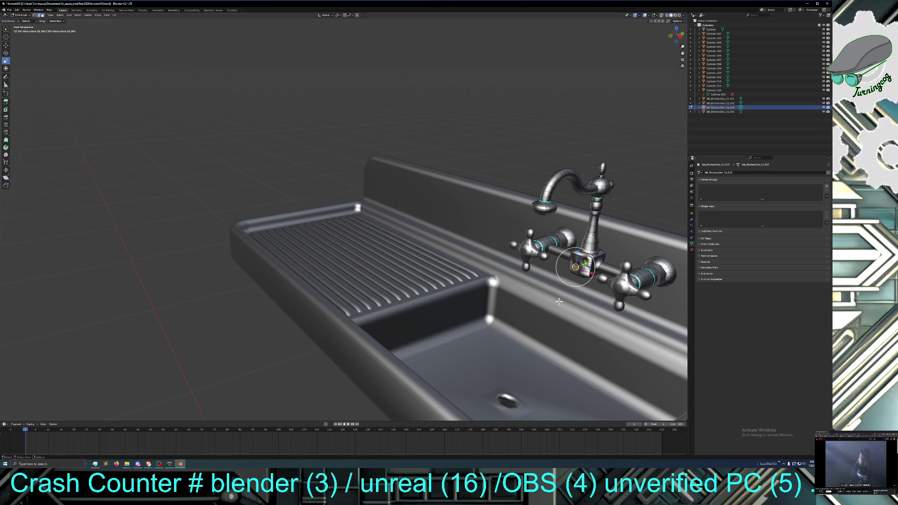
ctrl+click(580, 270)
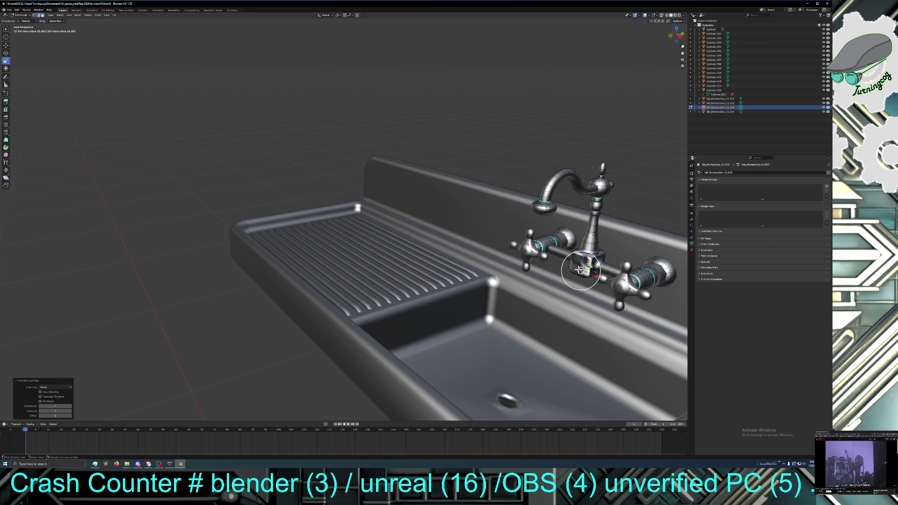
ctrl+click(580, 265)
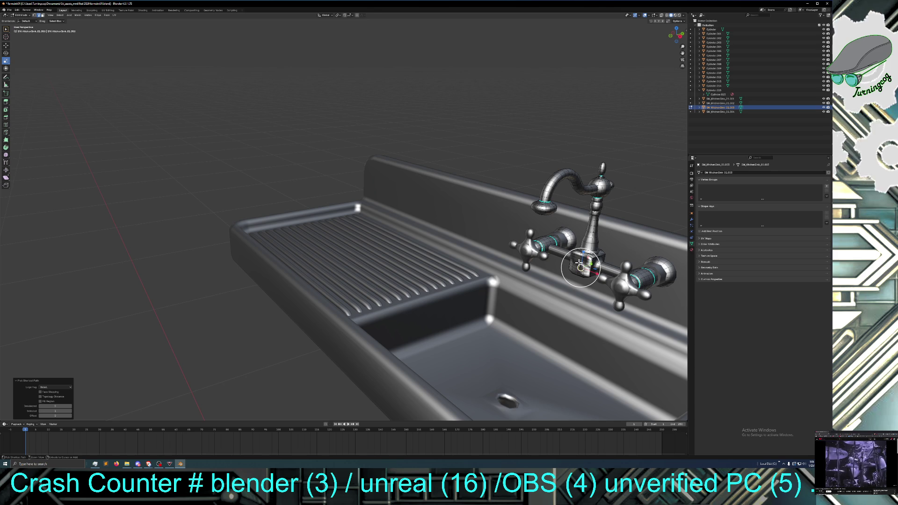
scroll(564, 300, up, 3)
middle_drag(566, 300, 583, 304)
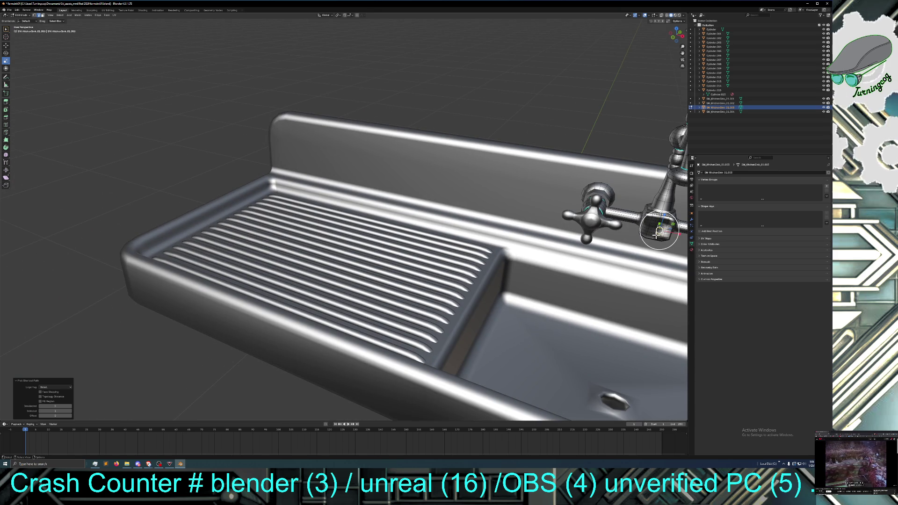
click(654, 242)
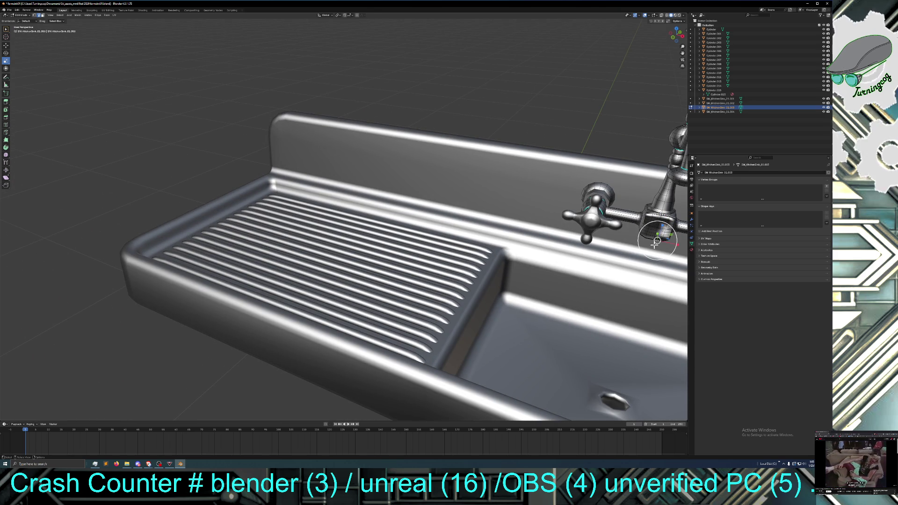
ctrl+click(655, 242)
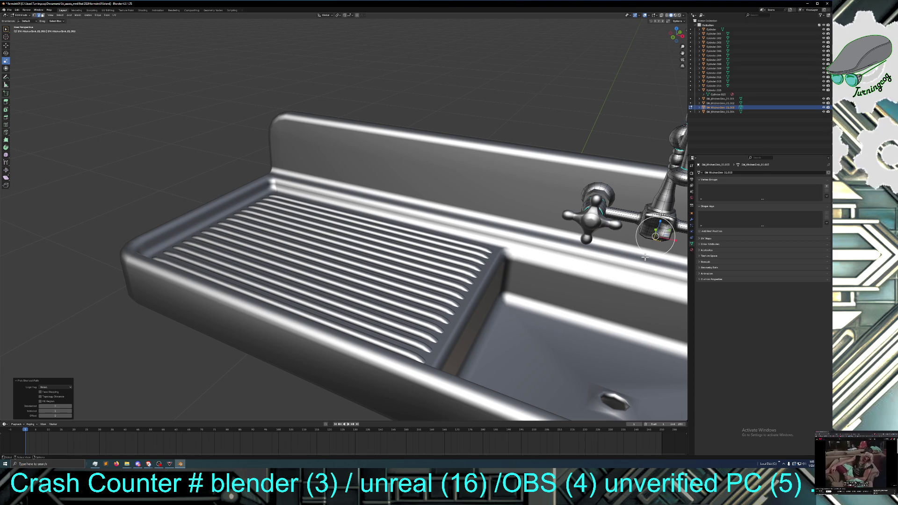
scroll(644, 257, down, 8)
middle_drag(599, 281, 584, 280)
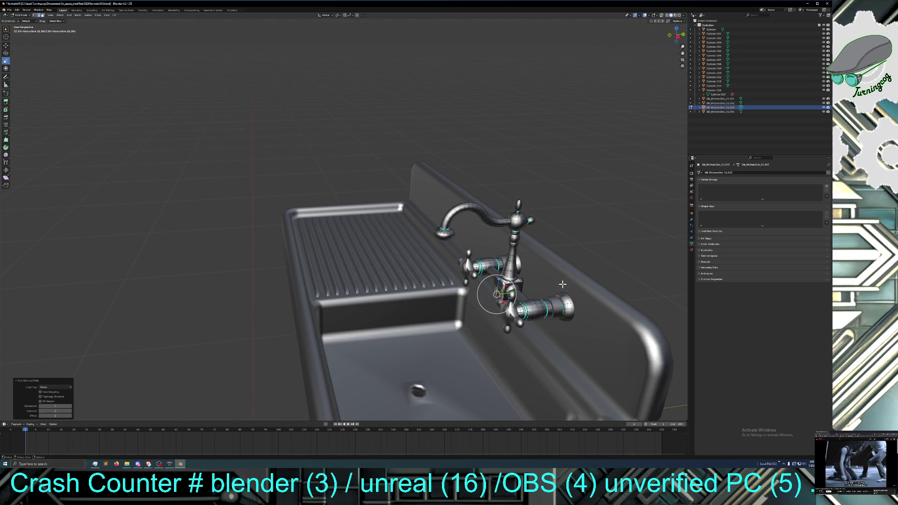
click(18, 15)
click(20, 18)
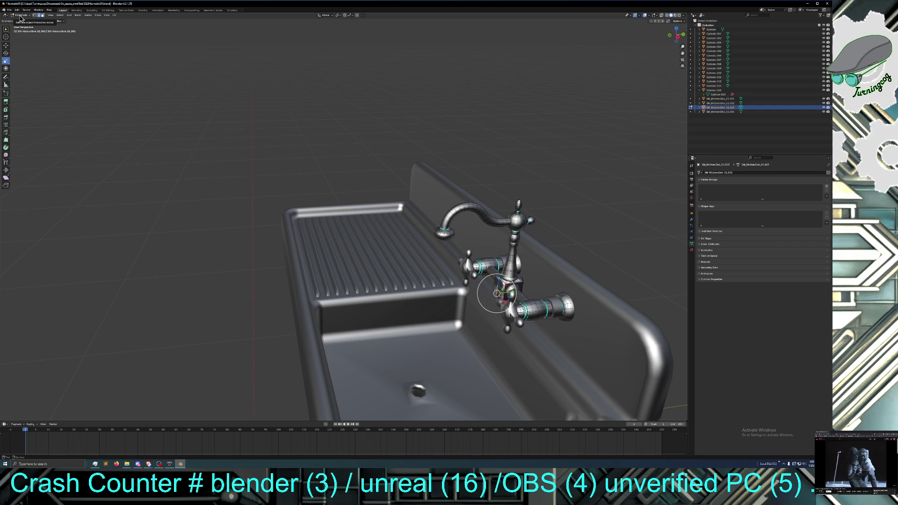
key(alt+a)
key(ctrl+z)
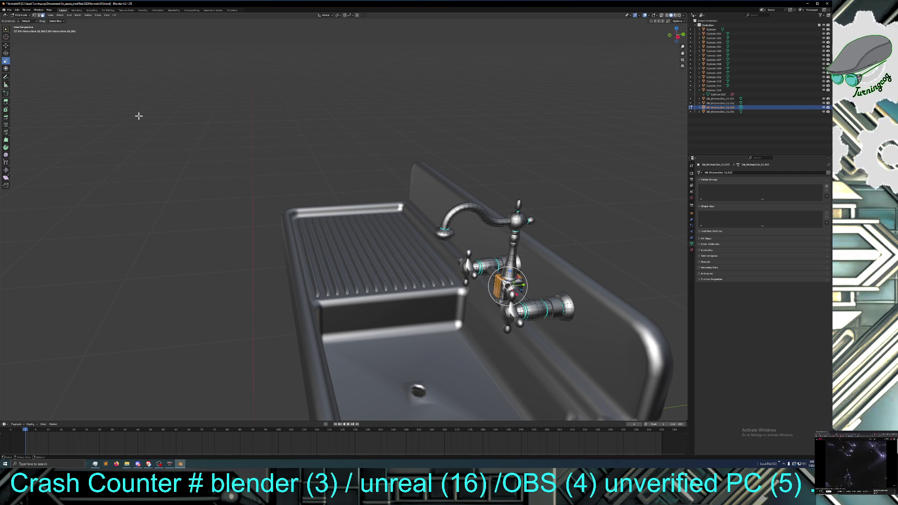
middle_drag(138, 117, 155, 116)
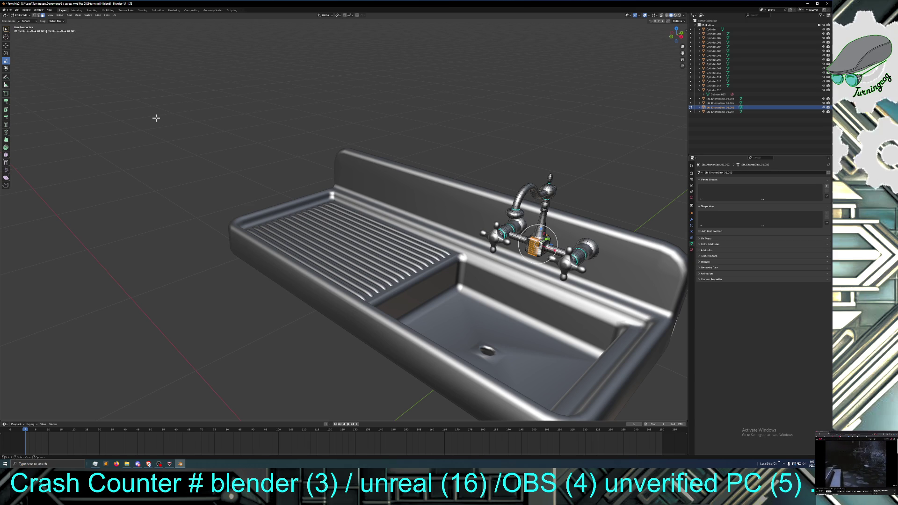
middle_drag(191, 147, 177, 145)
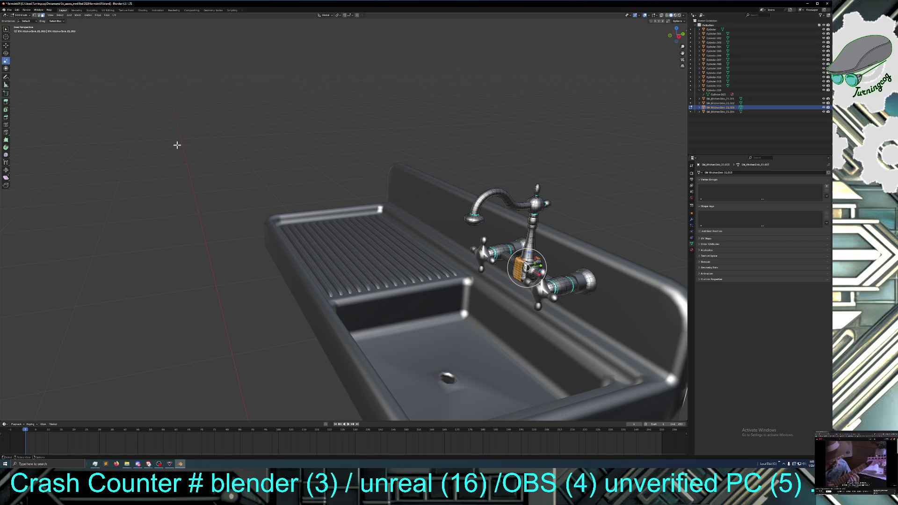
middle_drag(375, 231, 359, 240)
scroll(358, 241, up, 2)
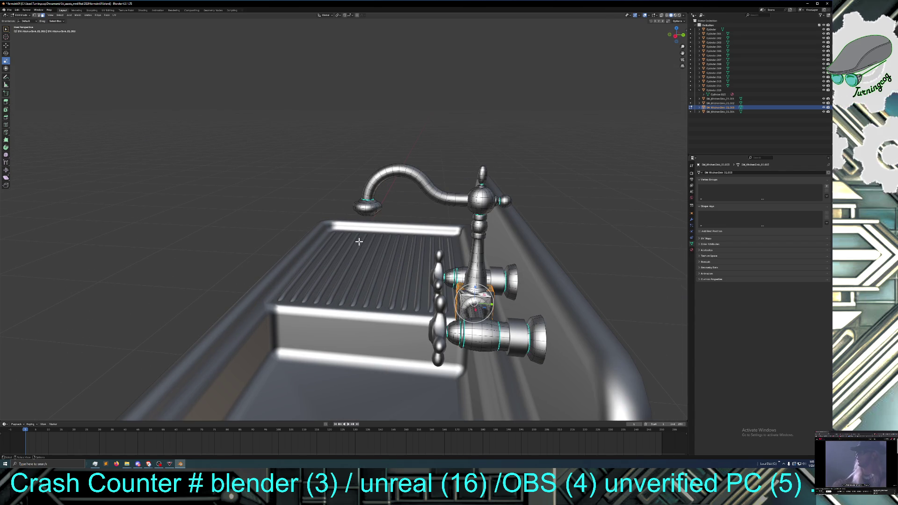
middle_drag(437, 291, 425, 285)
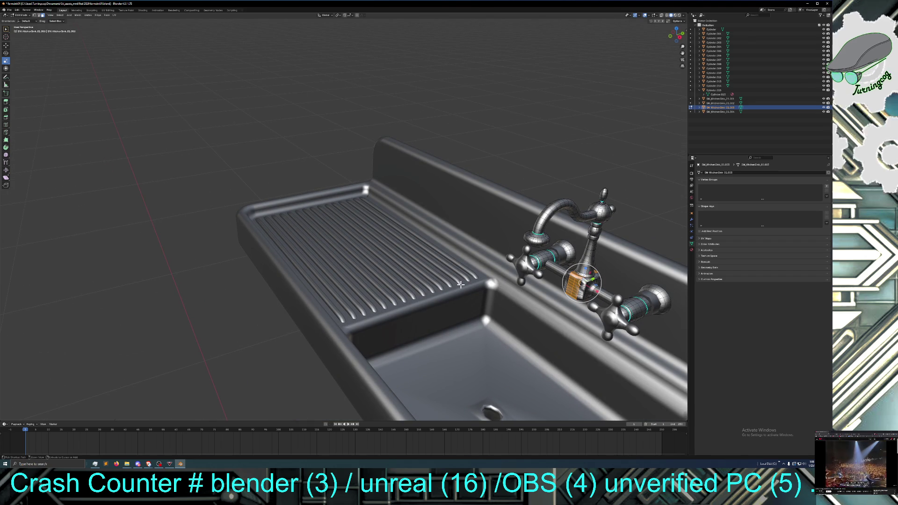
key(ctrl+KP_Subtract)
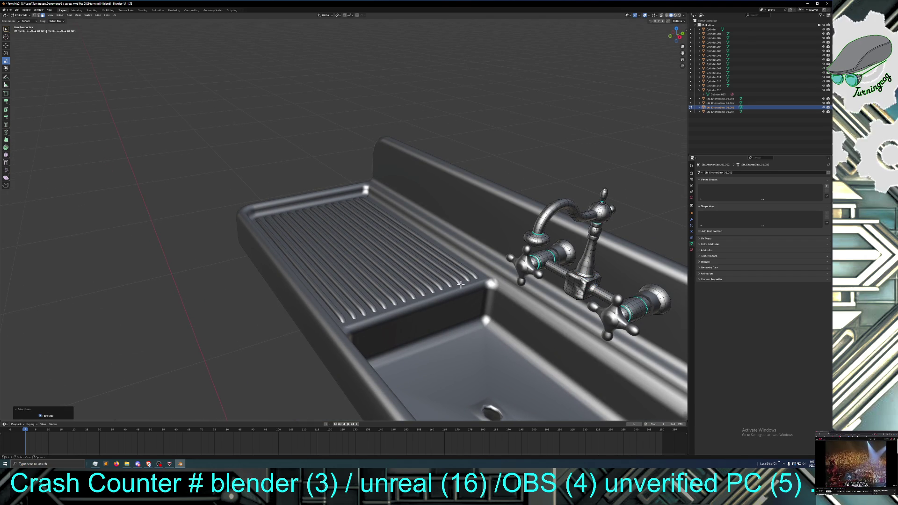
click(18, 10)
click(21, 15)
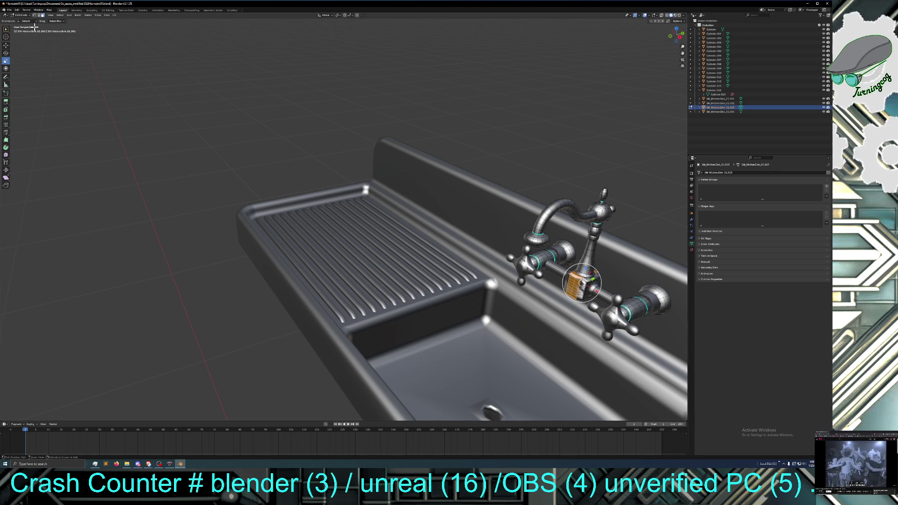
key(ctrl+KP_Add)
key(ctrl+KP_Add)
key(ctrl+KP_Add)
middle_drag(358, 198, 361, 199)
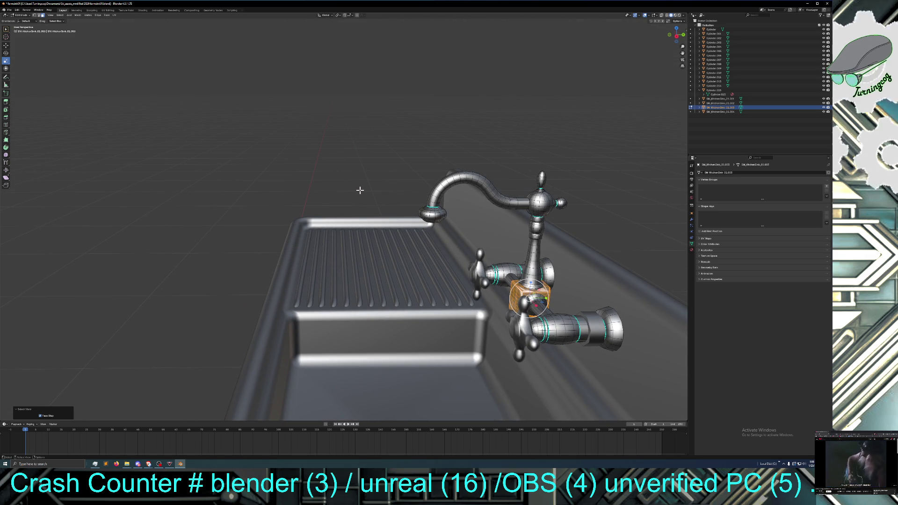
key(x)
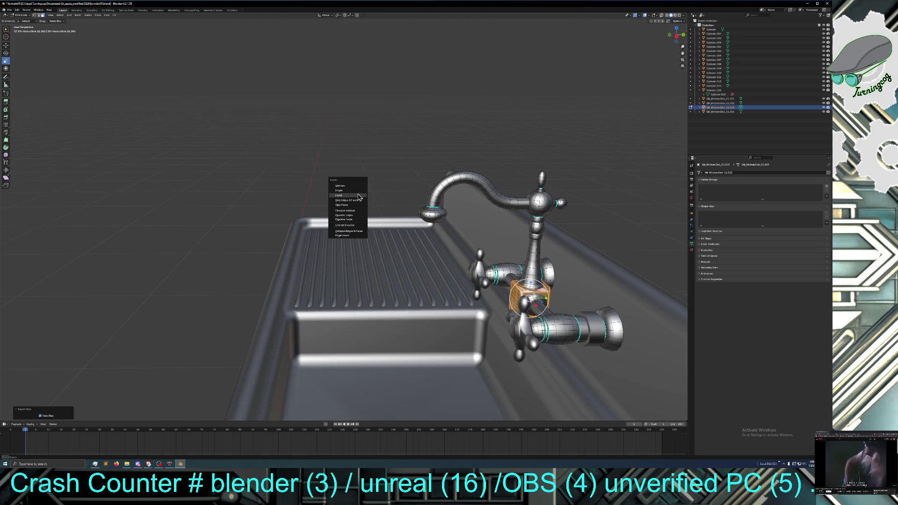
click(358, 192)
middle_drag(372, 212, 390, 213)
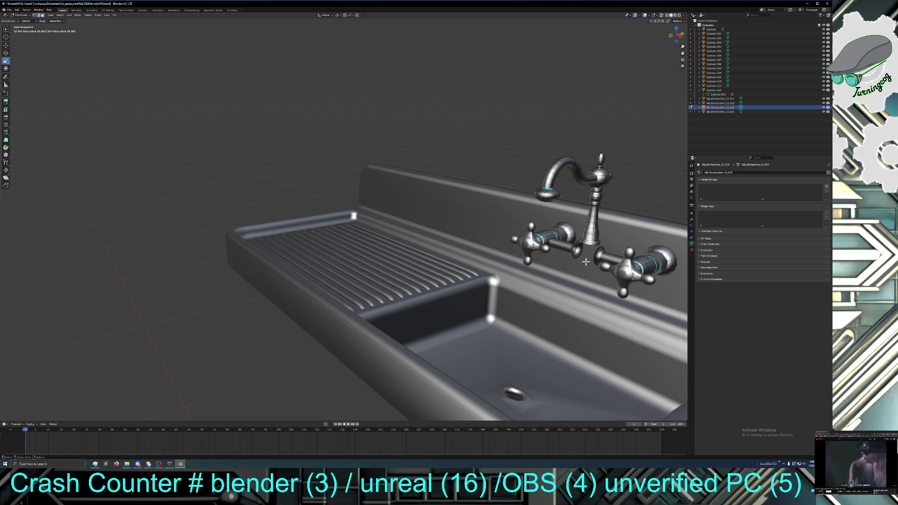
shift+right_click(575, 255)
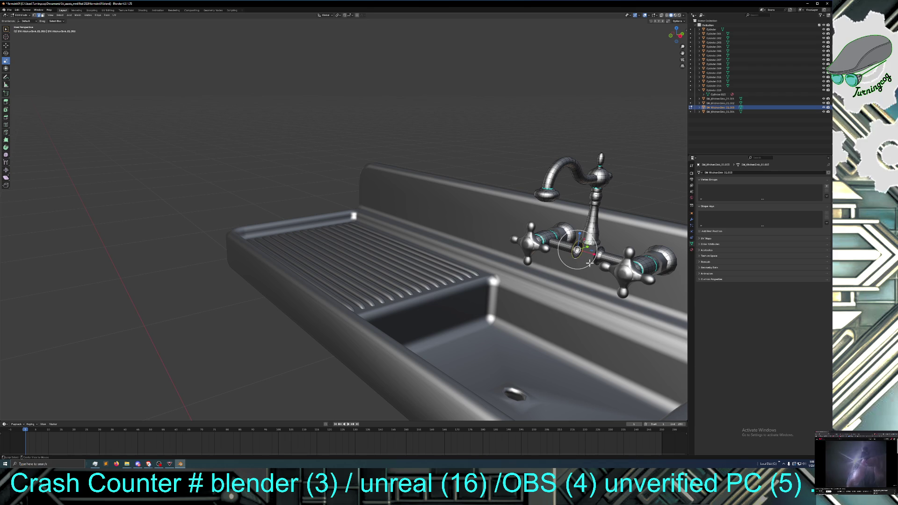
mouse_move(587, 264)
middle_down()
mouse_move(557, 254)
mouse_move(583, 252)
mouse_move(511, 200)
middle_up()
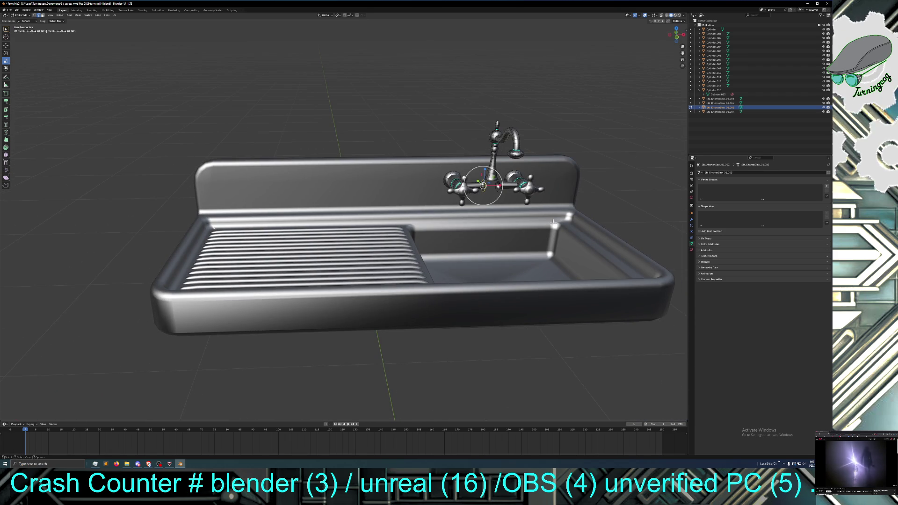
shift+right_click(499, 187)
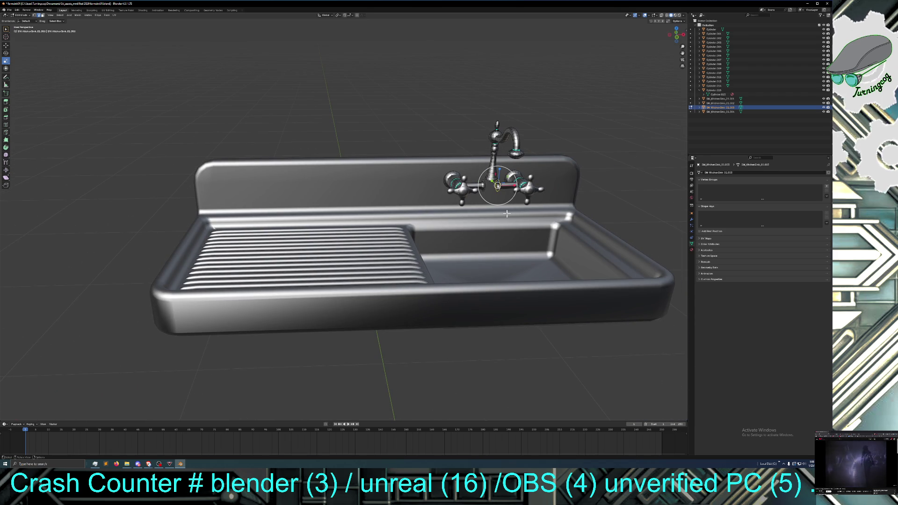
middle_drag(507, 214, 552, 234)
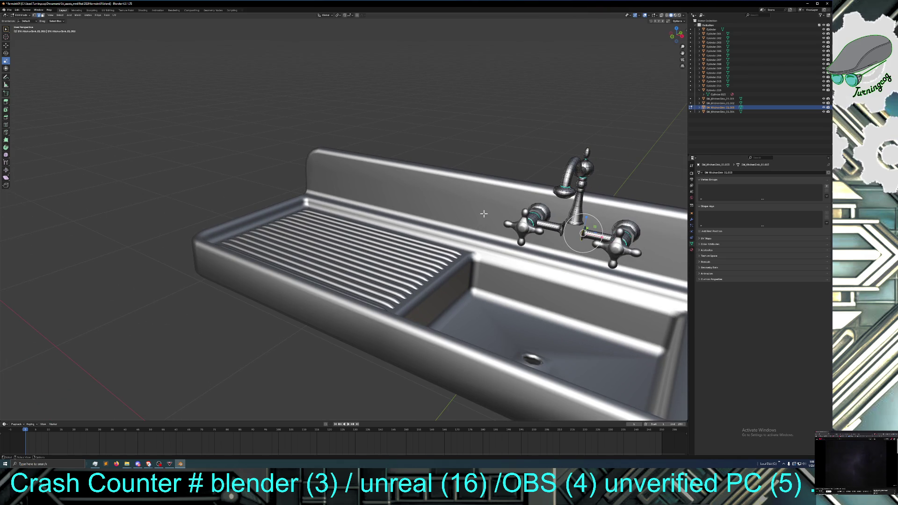
shift+right_click(572, 231)
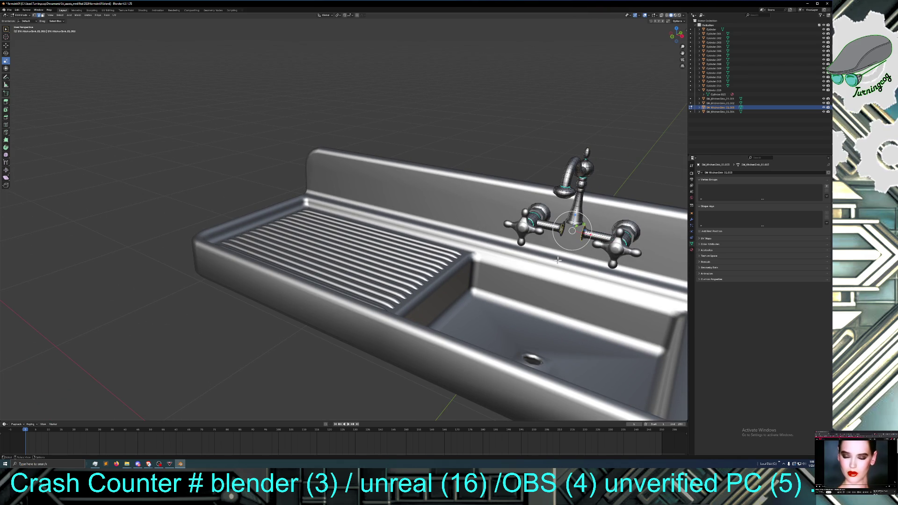
key(shift+s)
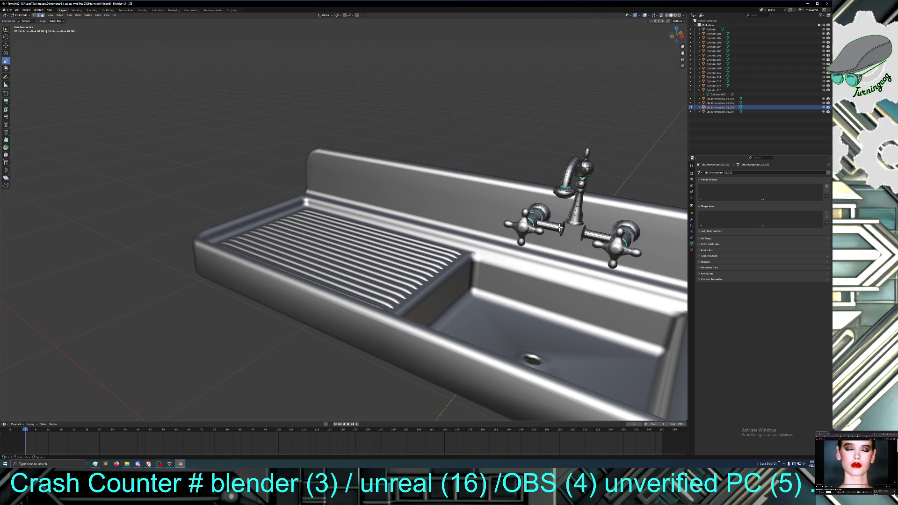
middle_drag(559, 252, 572, 254)
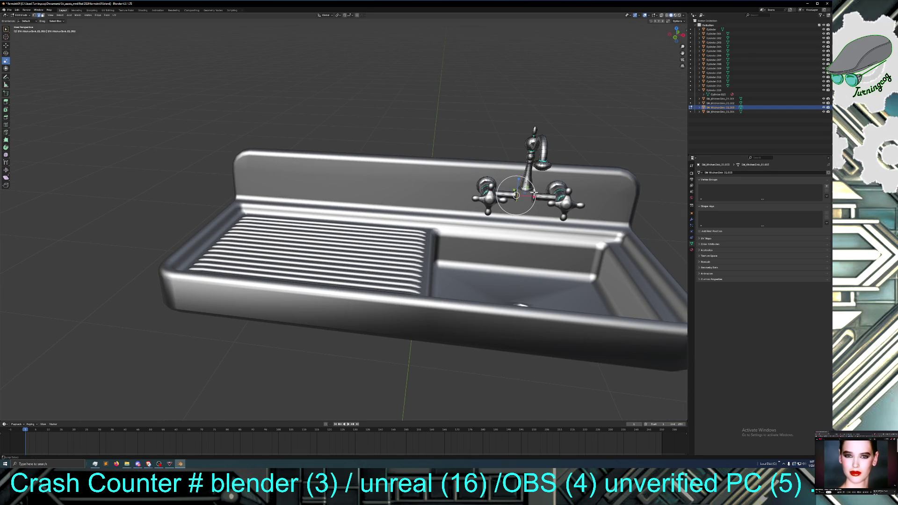
middle_drag(523, 229, 529, 239)
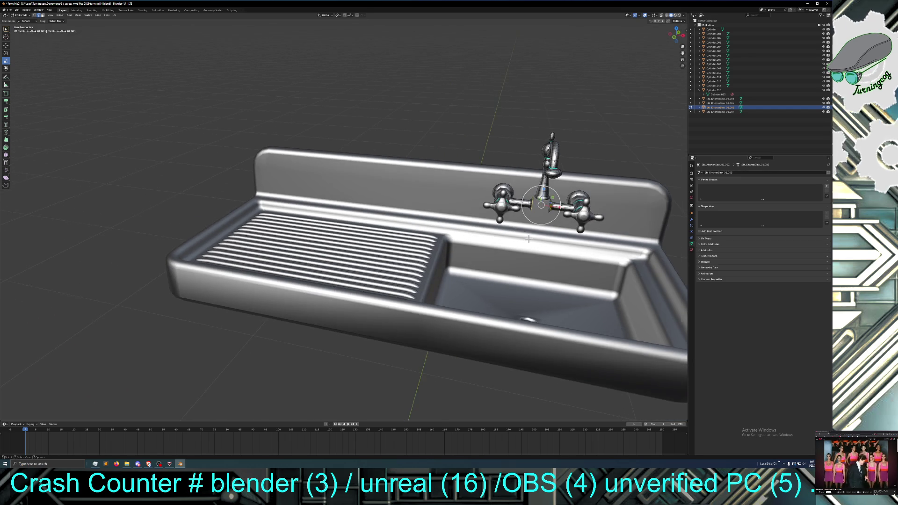
scroll(528, 239, up, 3)
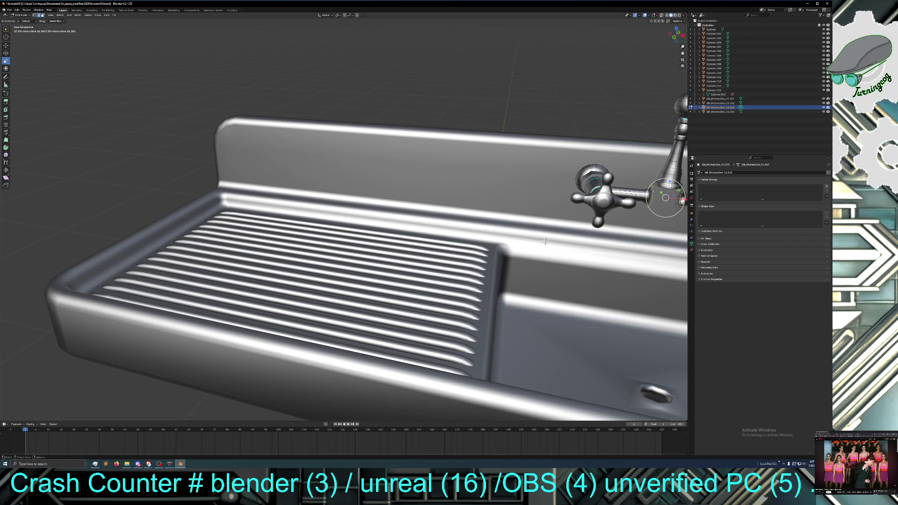
click(50, 15)
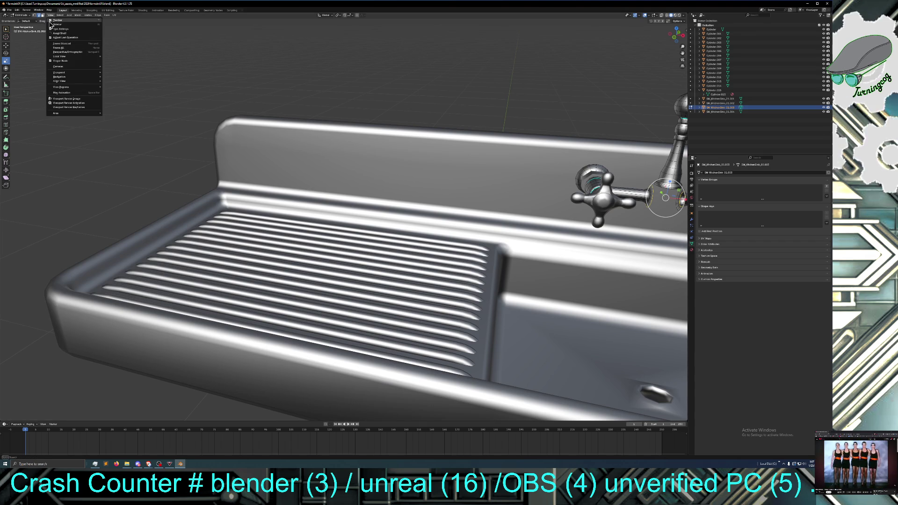
Step: Frame the faucet geometry and select the right cone's outer rim loop, cancelling a trial extrude
click(59, 44)
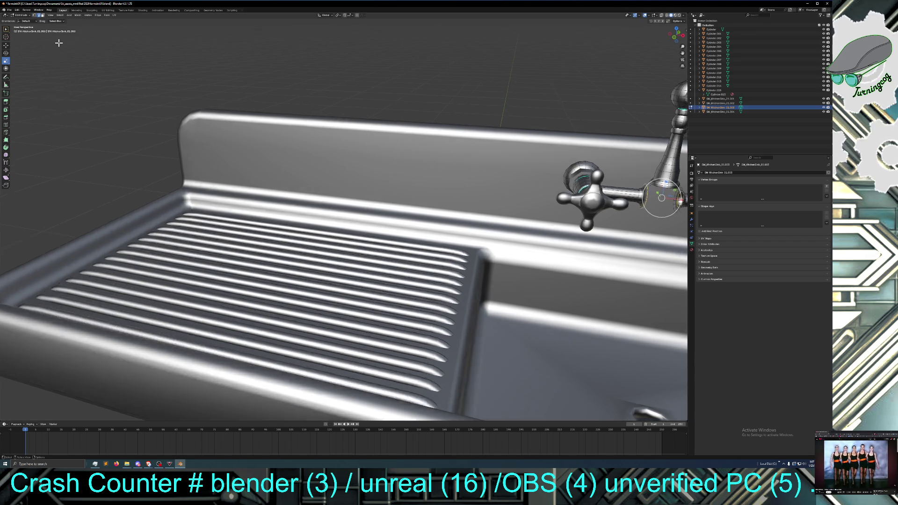
middle_drag(198, 127, 219, 132)
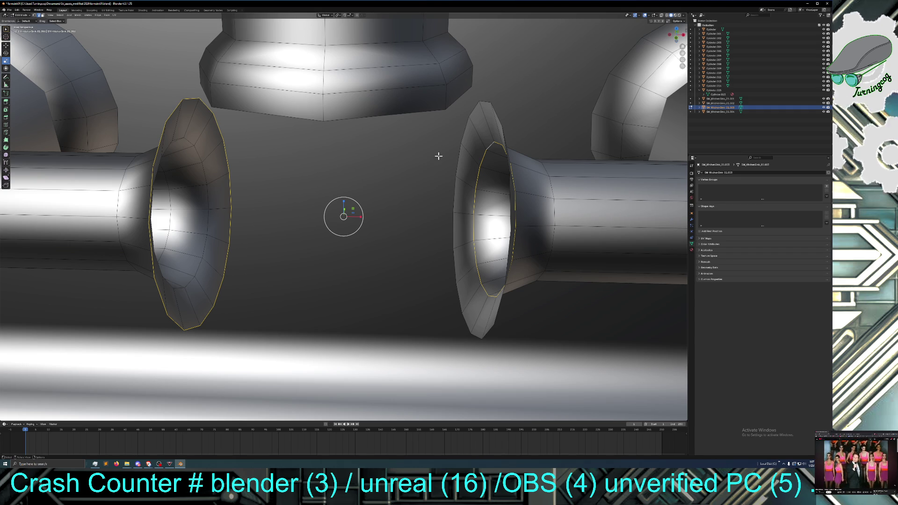
click(457, 156)
alt+click(453, 154)
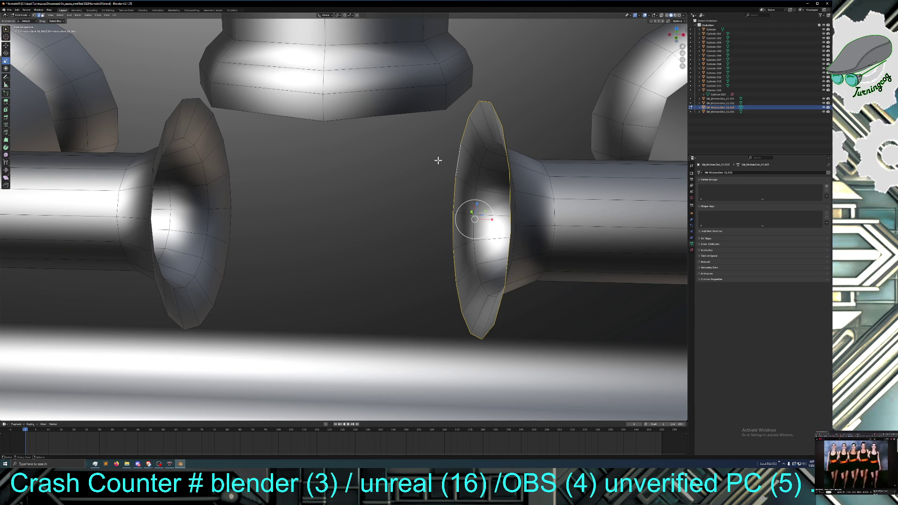
key(e)
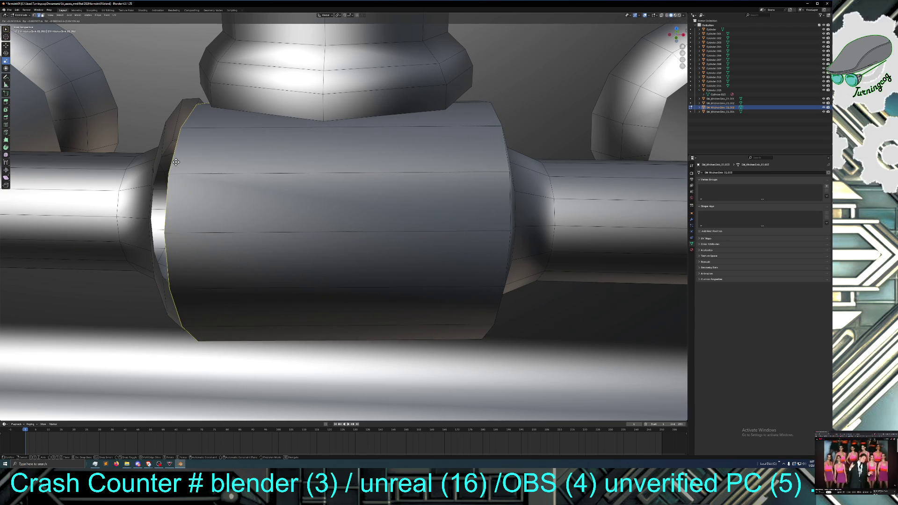
key(Escape)
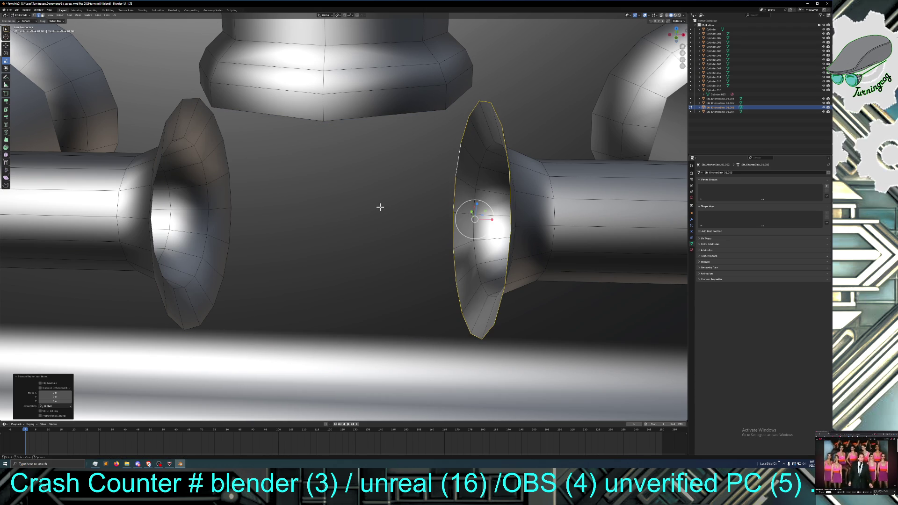
Step: Select both flange rim loops and choose Bridge Edge Loops from the Edge menu
alt+click(231, 233)
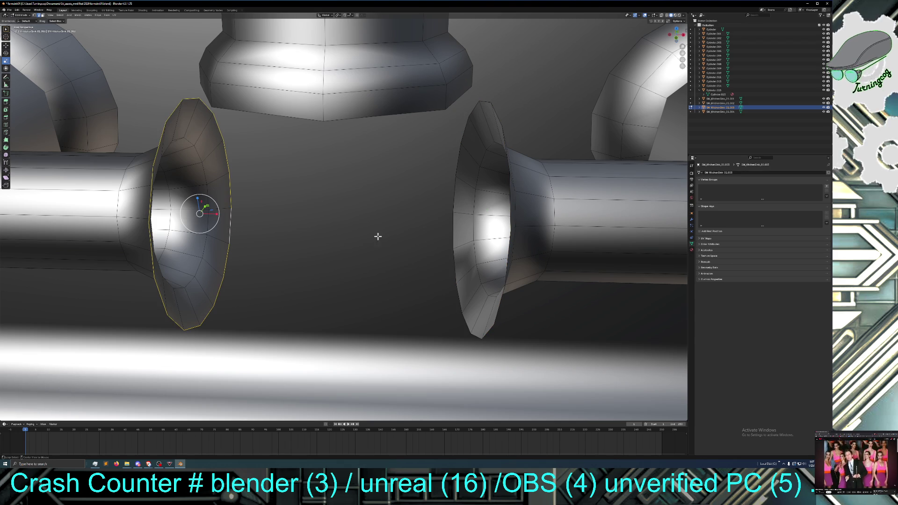
alt+click(453, 229)
click(422, 226)
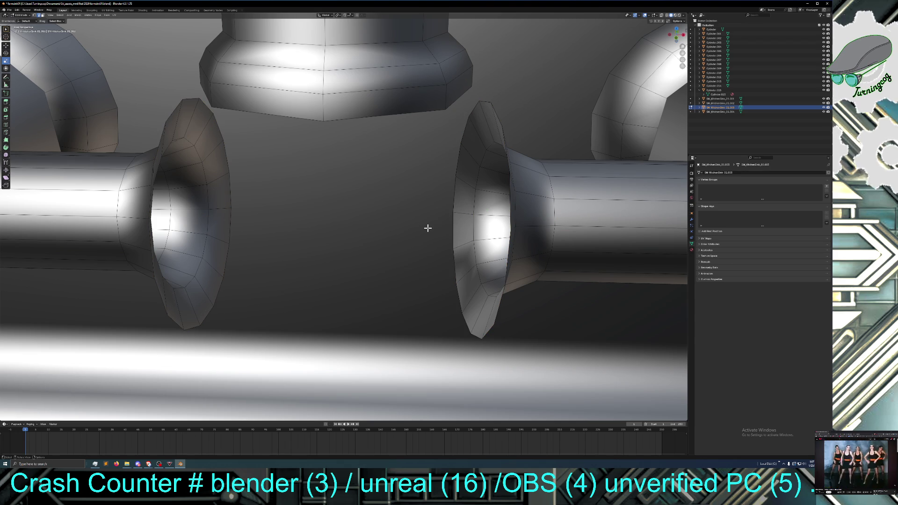
alt+click(453, 228)
alt+shift+click(232, 222)
right_click(235, 223)
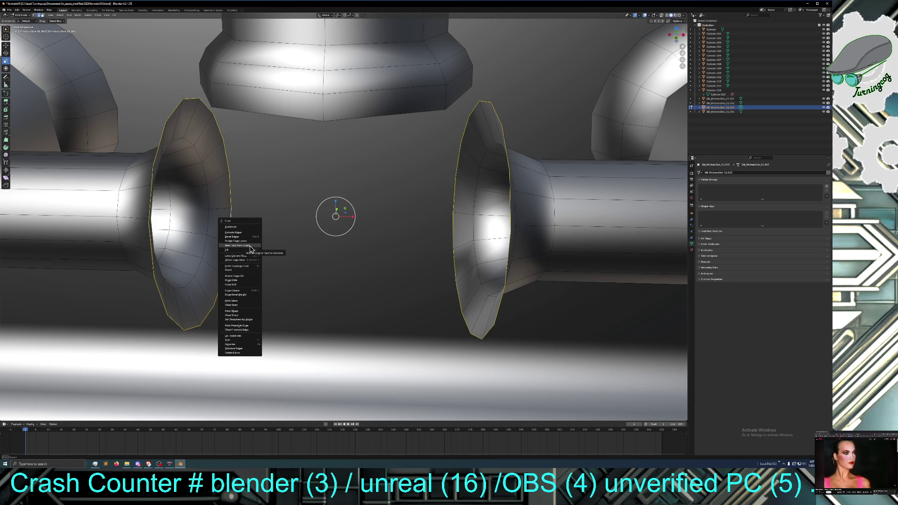
click(249, 242)
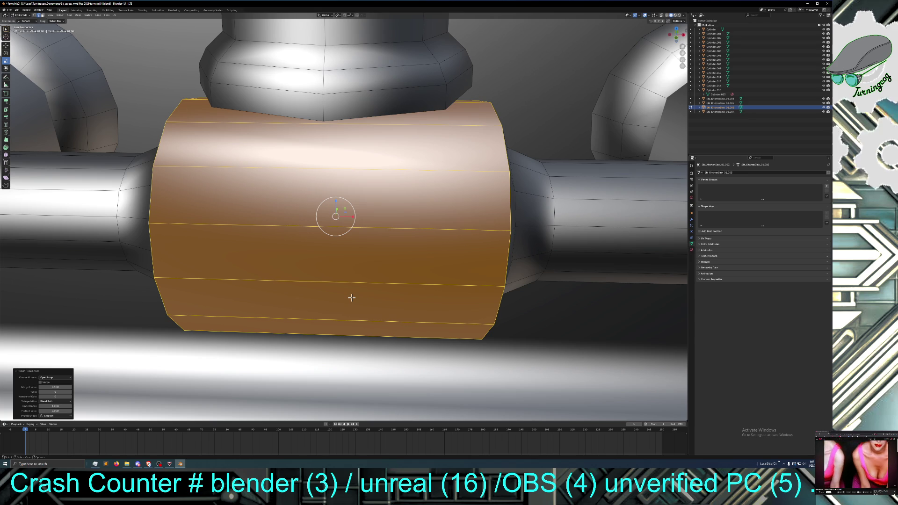
Step: In the Bridge Edge Loops panel, toggle Merge on and off and set Connect Loops to Closed Loop
click(41, 383)
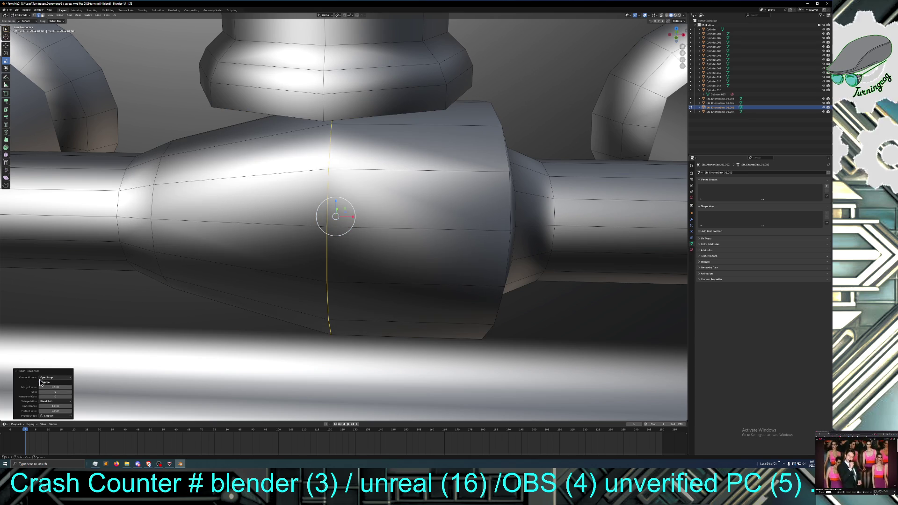
click(40, 383)
click(54, 378)
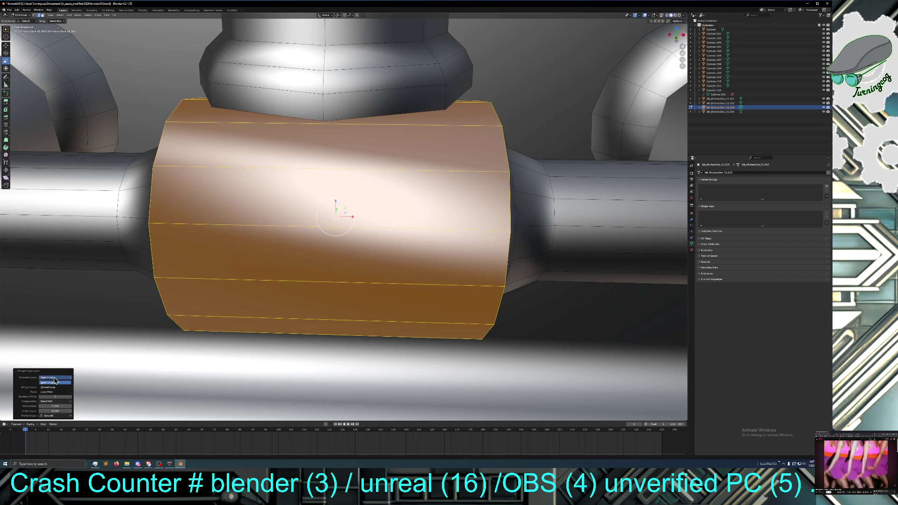
click(54, 388)
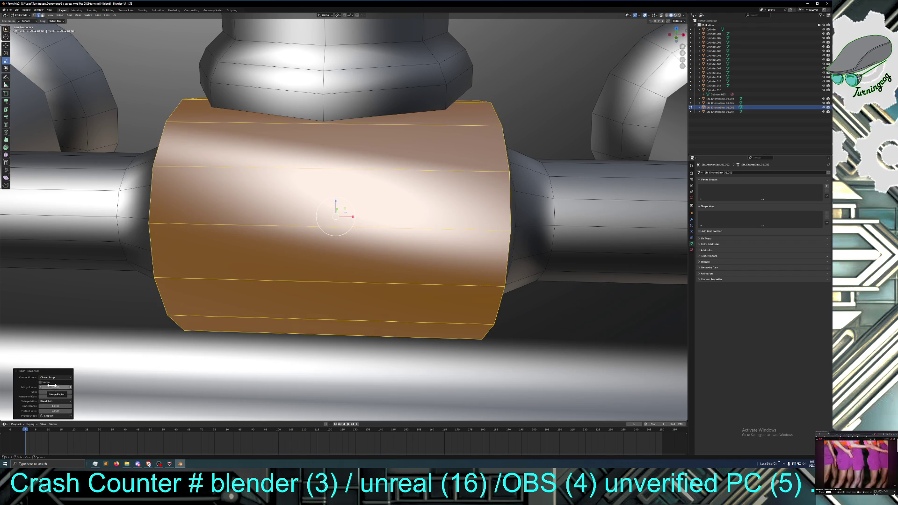
mouse_move(206, 346)
middle_down()
mouse_move(187, 345)
mouse_move(259, 353)
mouse_move(209, 351)
middle_up()
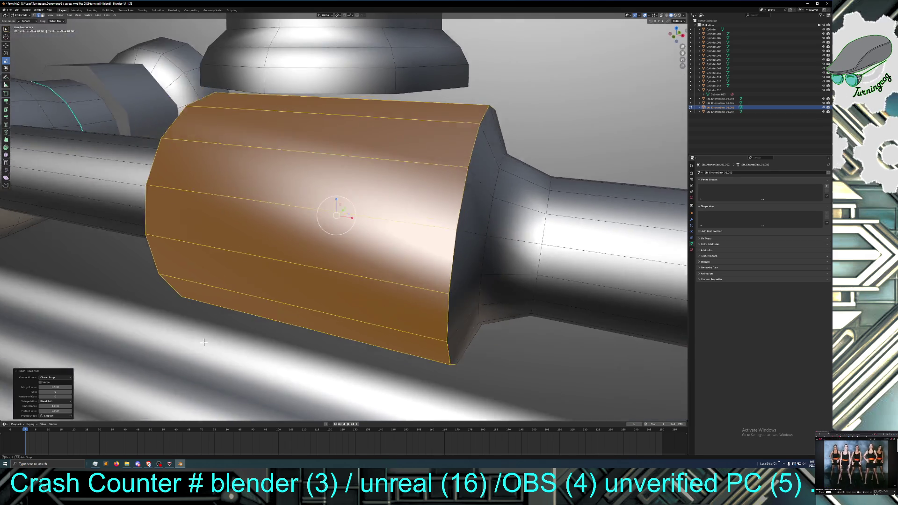
mouse_move(218, 345)
middle_down()
mouse_move(262, 349)
mouse_move(209, 343)
middle_up()
scroll(208, 343, down, 1)
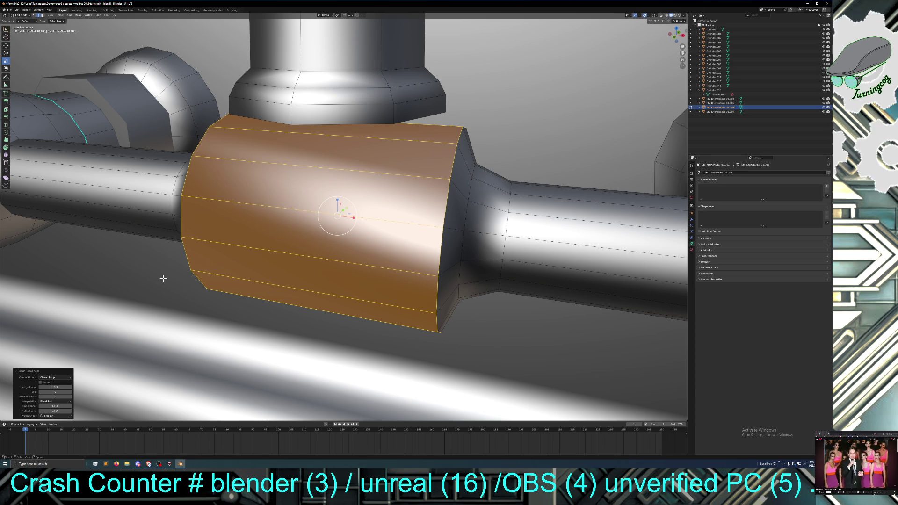
click(6, 124)
Step: Loop-cut the bridged sleeve and raise Number of Cuts to 4
click(290, 215)
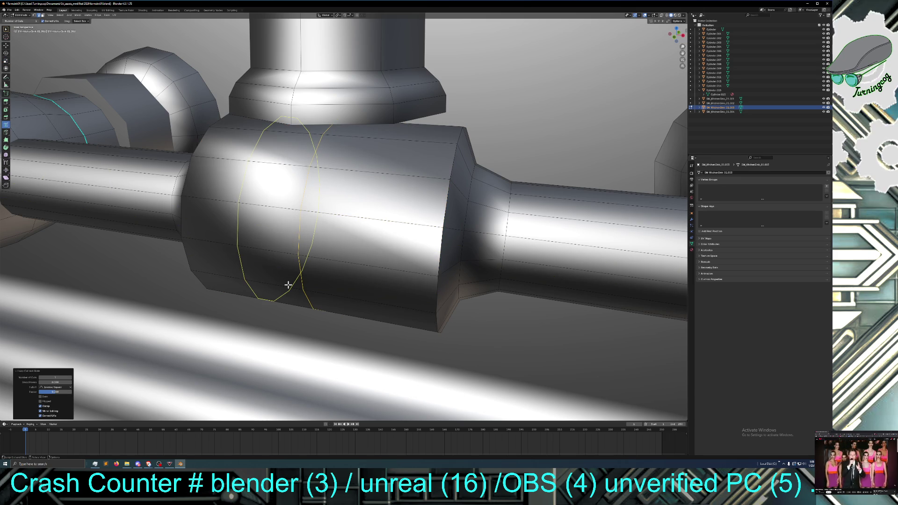
click(70, 378)
click(70, 378)
click(71, 378)
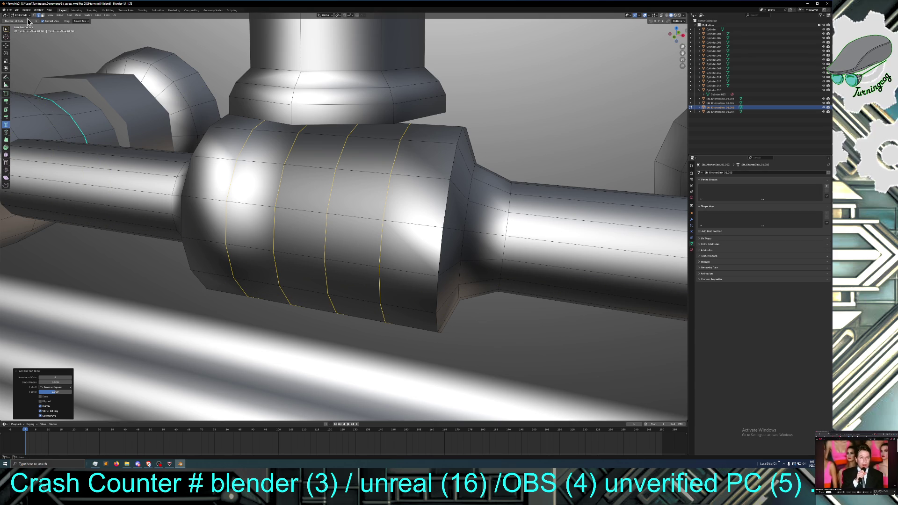
middle_drag(207, 154, 274, 159)
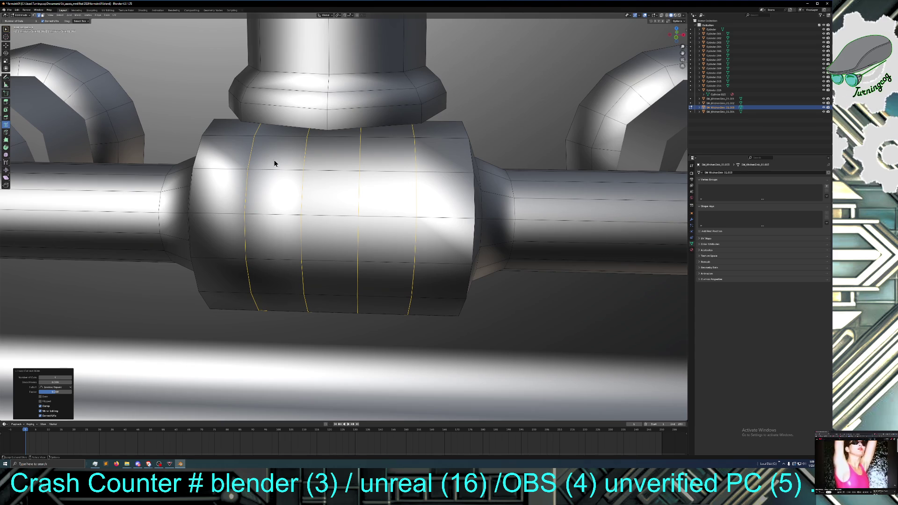
click(6, 60)
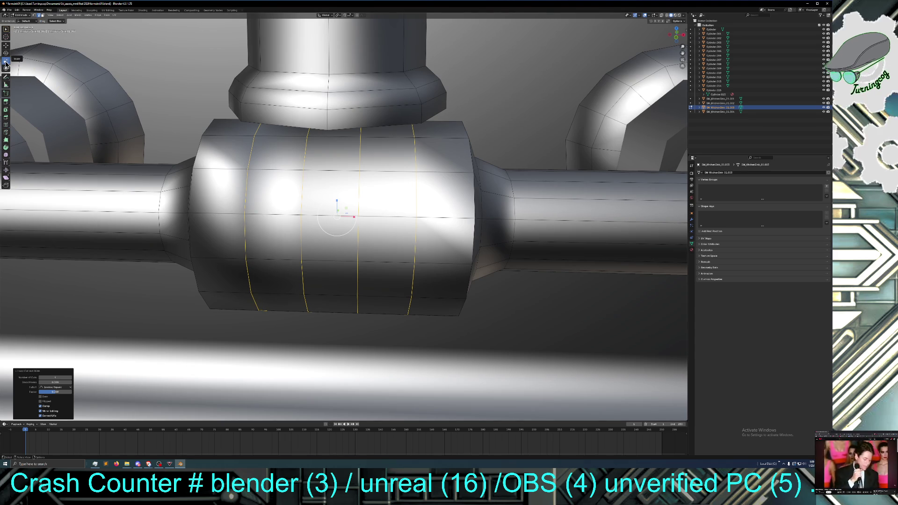
Step: Select a face loop around the faucet fitting and scale it
click(313, 242)
alt+click(316, 247)
click(42, 16)
alt+click(321, 265)
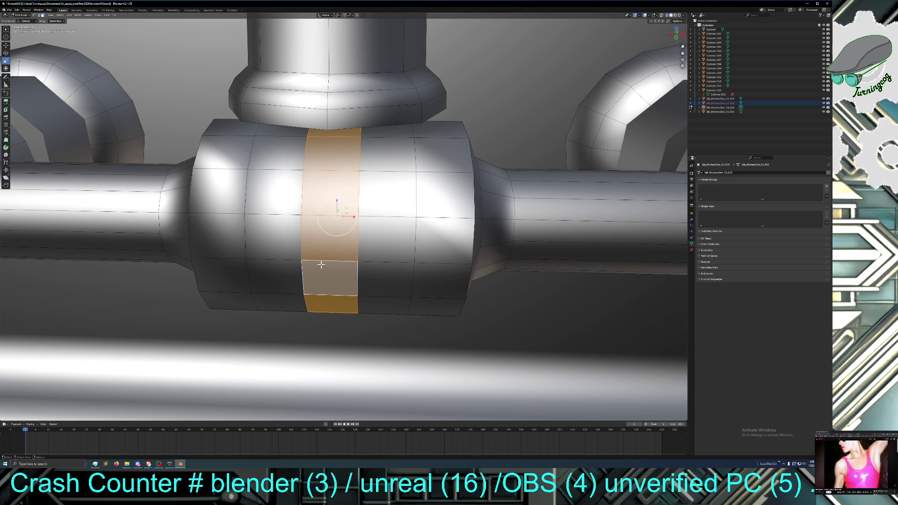
middle_drag(331, 262, 330, 234)
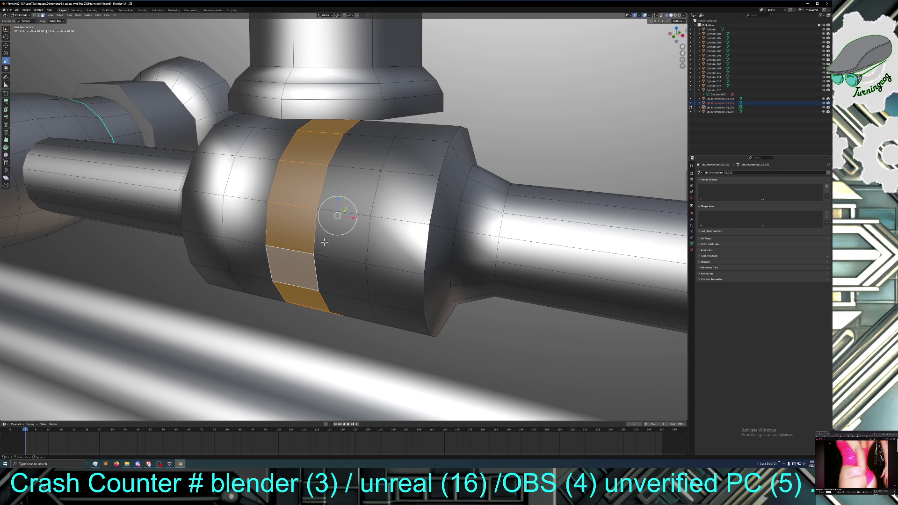
key(s)
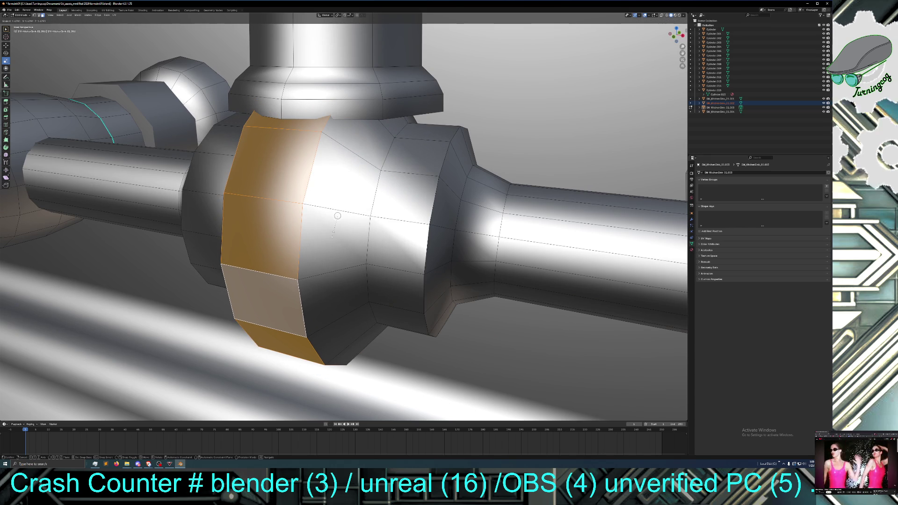
click(333, 237)
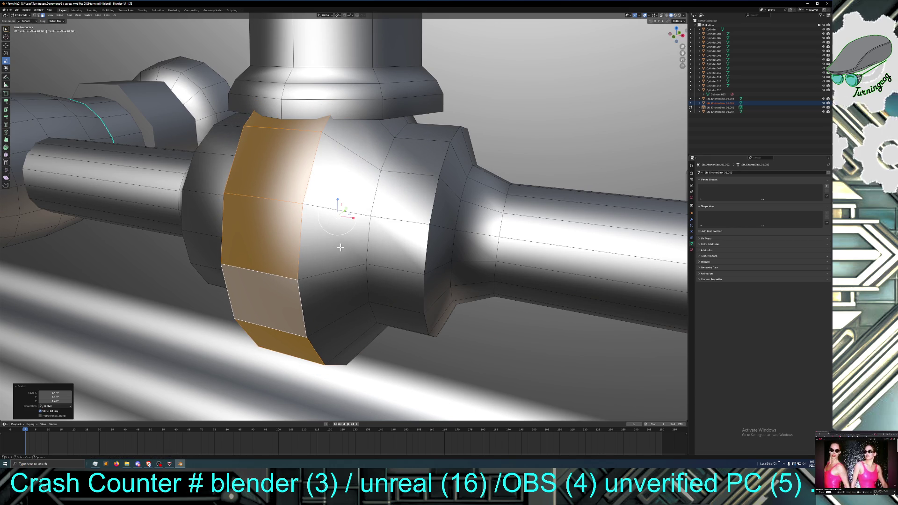
Step: From the front view, select the ring's two edge loops and scale them outward into a bulge
click(367, 249)
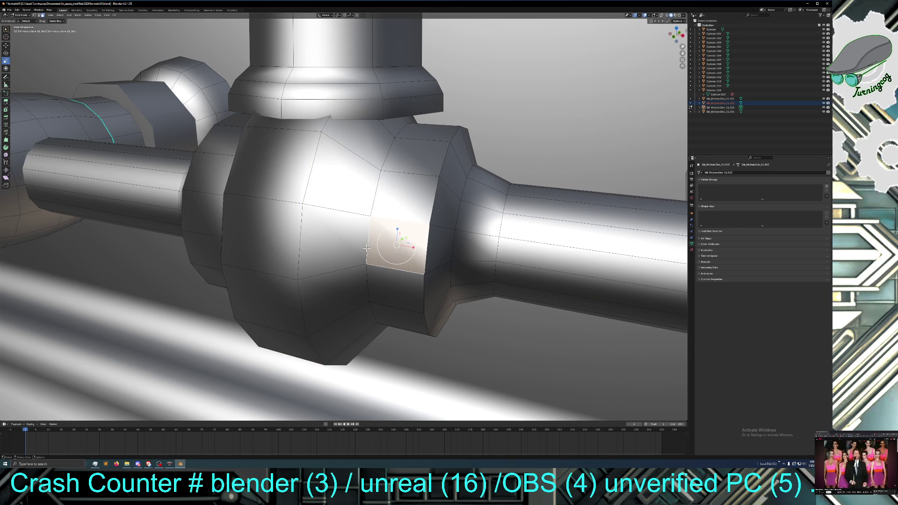
click(39, 15)
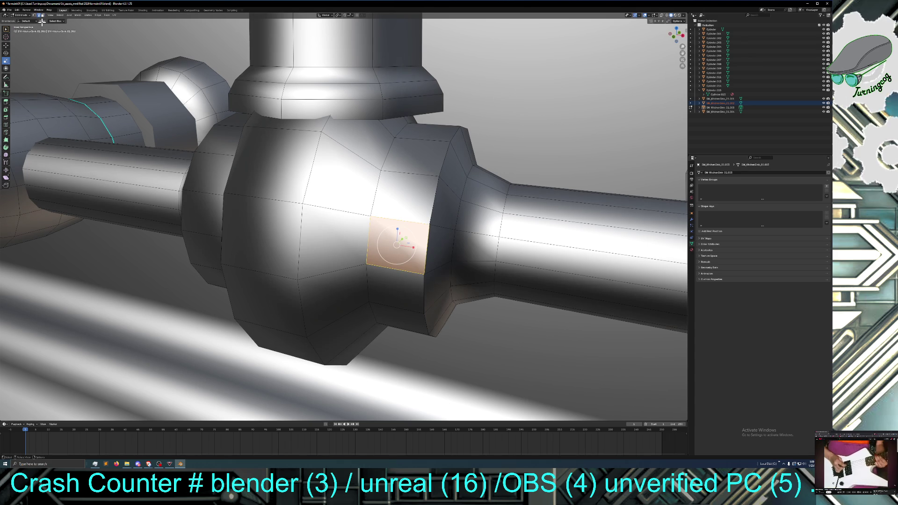
alt+click(368, 237)
key(KP_1)
alt+click(248, 237)
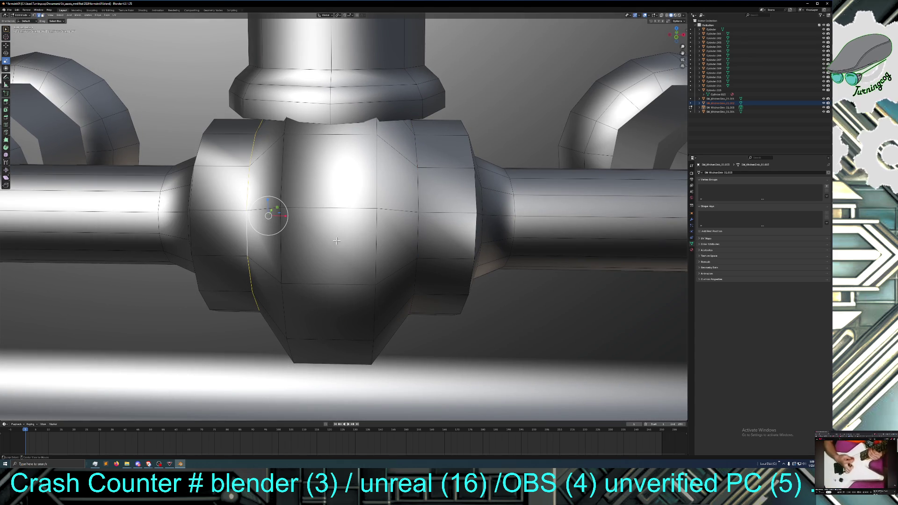
alt+shift+click(417, 231)
key(s)
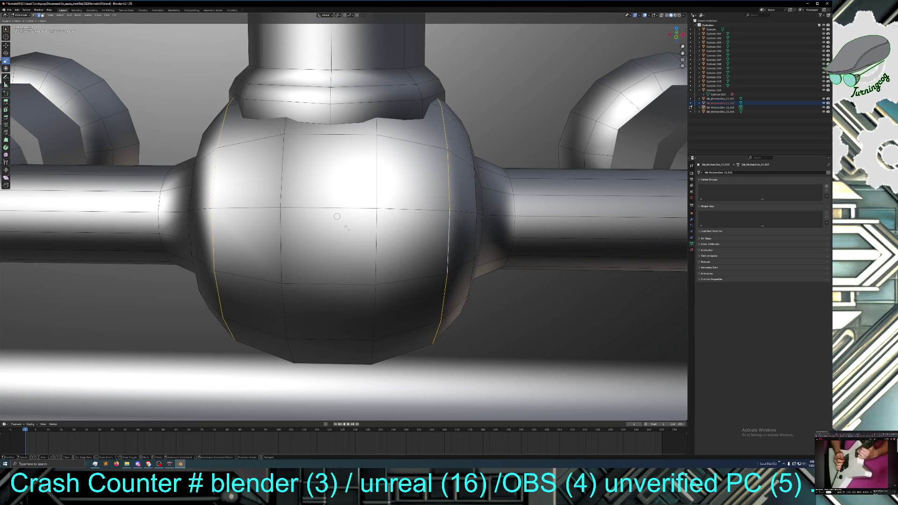
click(337, 217)
scroll(386, 229, down, 8)
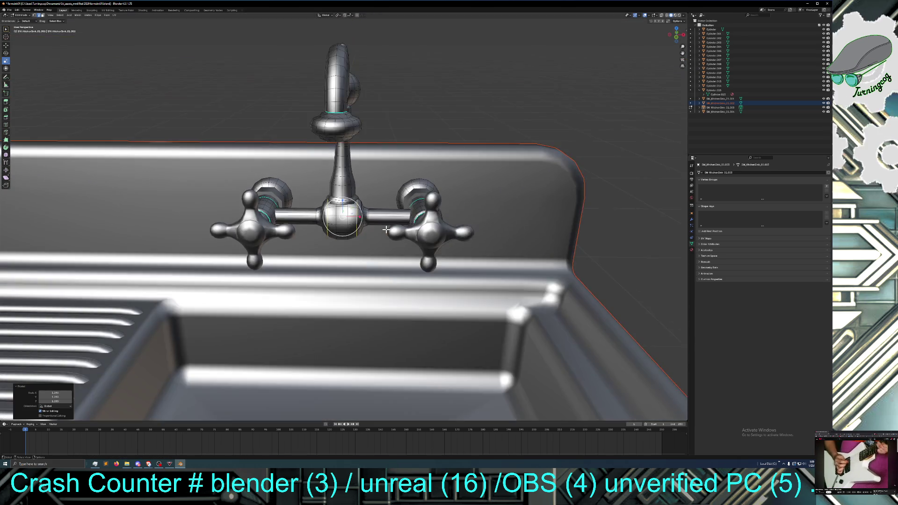
mouse_move(385, 229)
middle_down()
mouse_move(384, 213)
mouse_move(383, 234)
middle_up()
scroll(384, 233, up, 3)
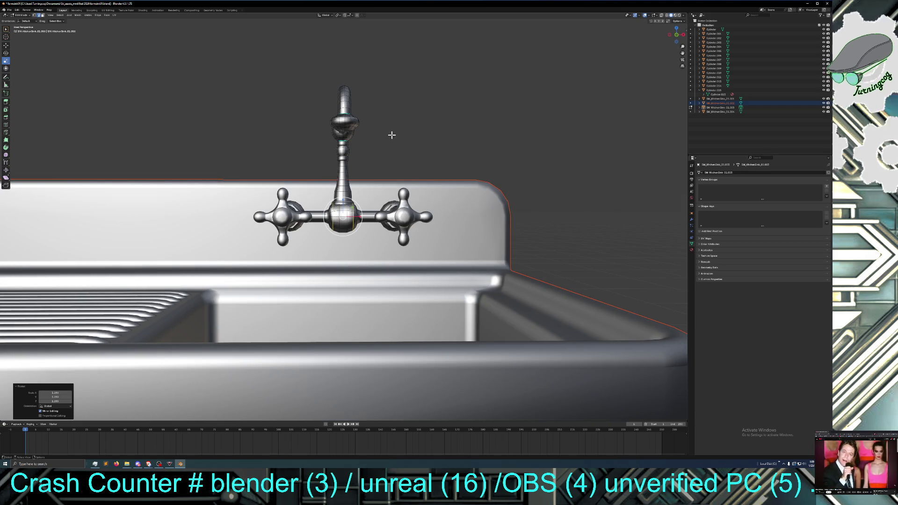
scroll(395, 139, down, 4)
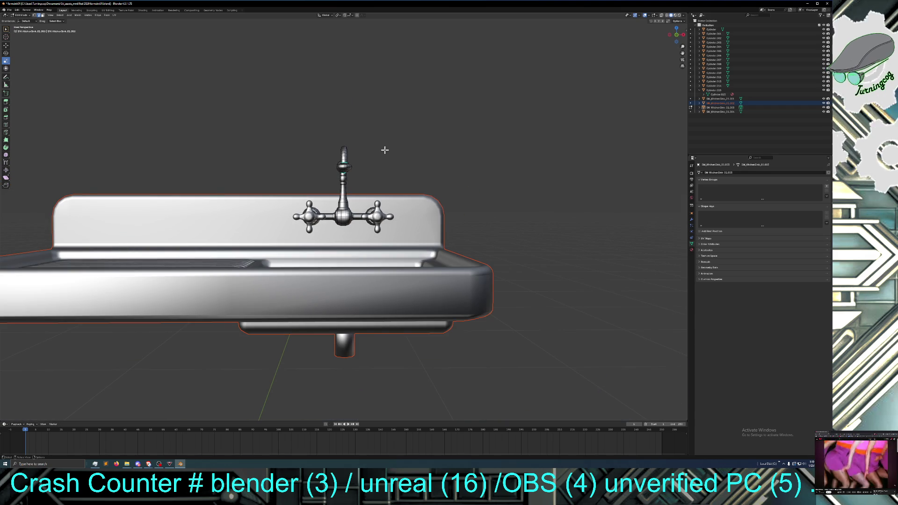
middle_drag(373, 154, 333, 161)
key(KP_1)
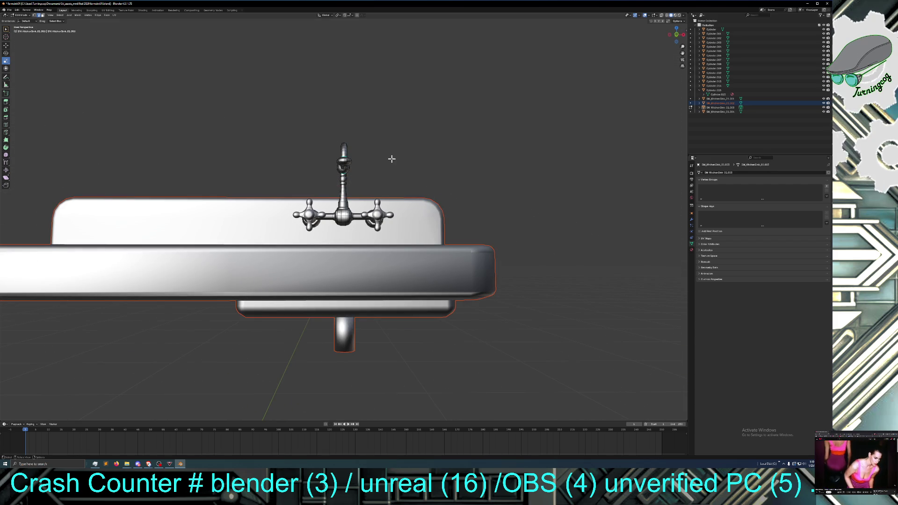
scroll(391, 160, down, 2)
middle_drag(409, 166, 407, 190)
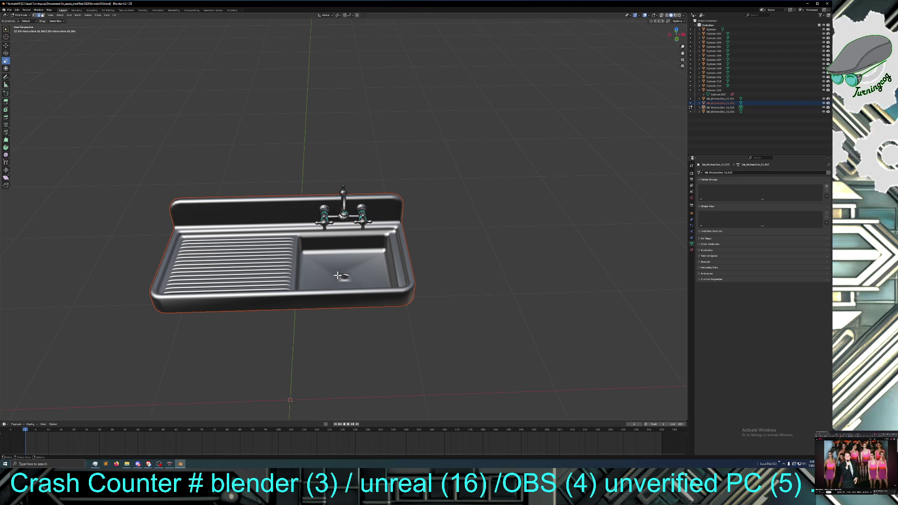
mouse_move(346, 277)
middle_down()
mouse_move(340, 285)
mouse_move(332, 274)
middle_up()
scroll(344, 279, up, 2)
scroll(343, 287, up, 2)
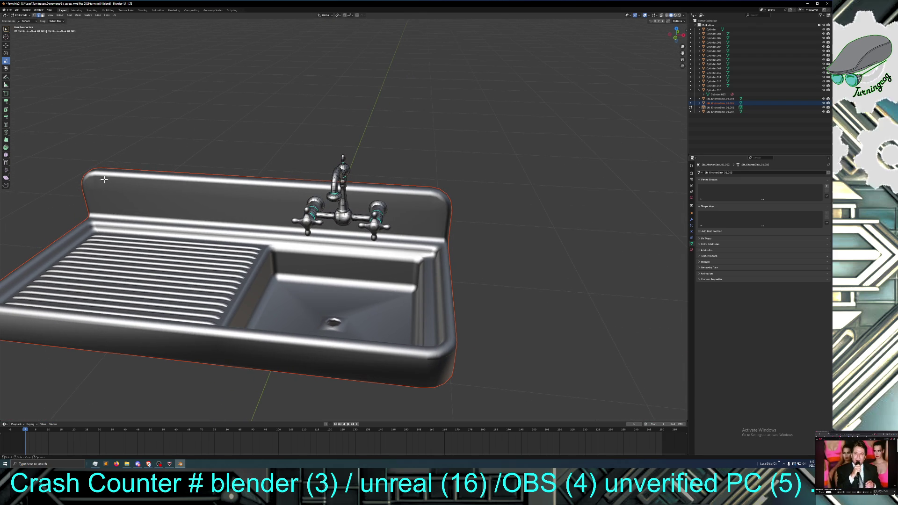
click(21, 15)
Step: Put the sink mesh in Edit Mode with vertex select and select the drain vertex and ring
click(26, 21)
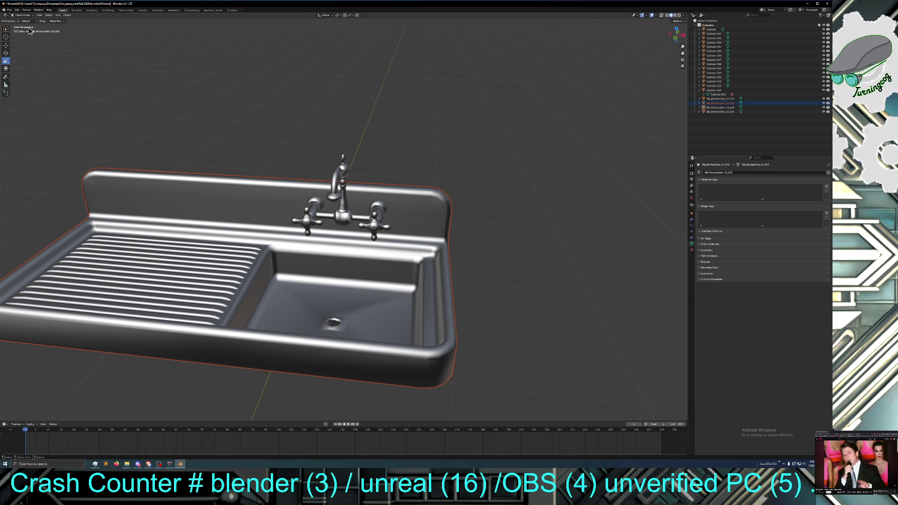
click(296, 299)
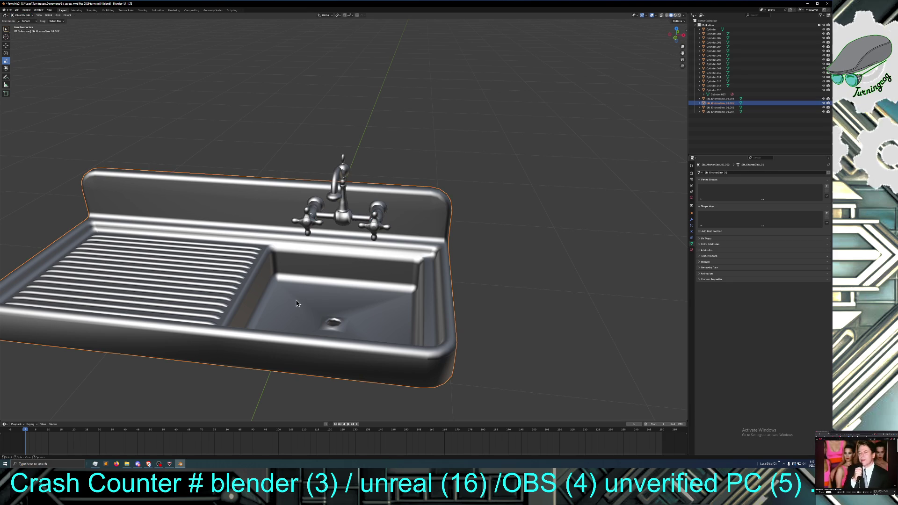
click(21, 15)
click(26, 25)
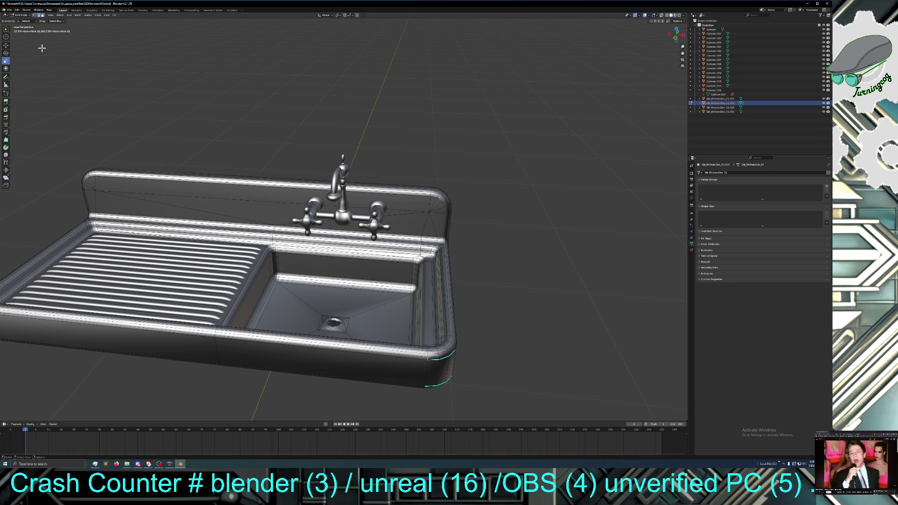
click(34, 16)
click(321, 316)
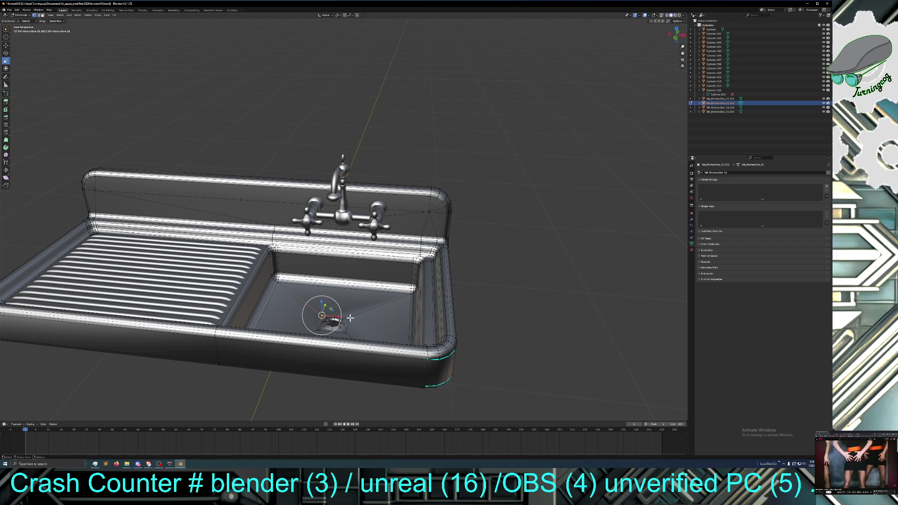
alt+click(350, 318)
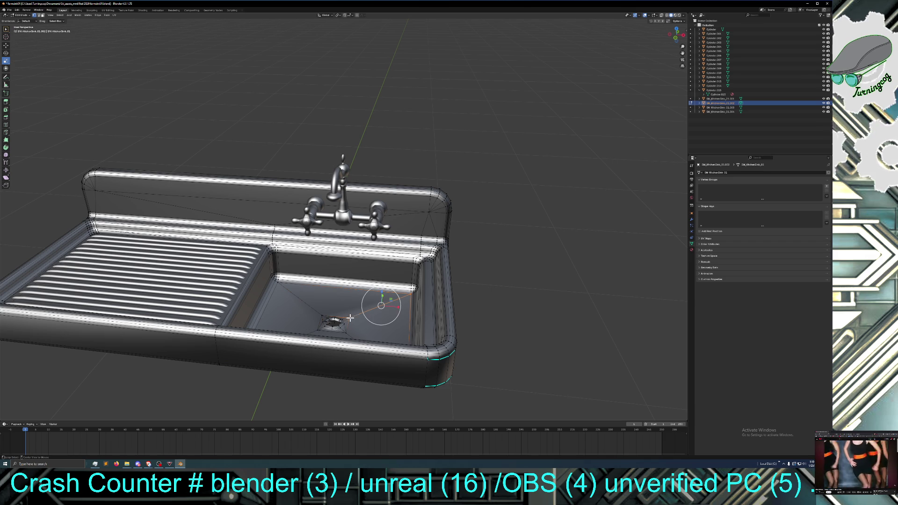
shift+click(321, 316)
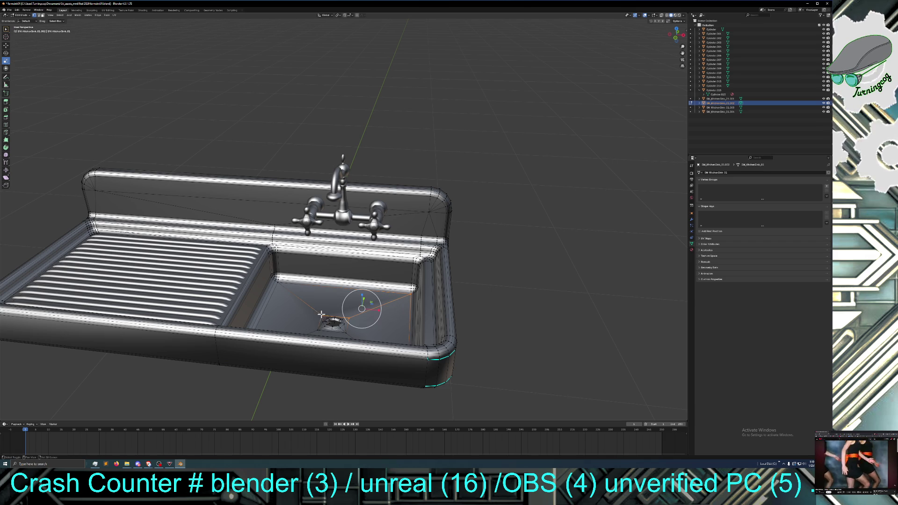
shift+click(330, 330)
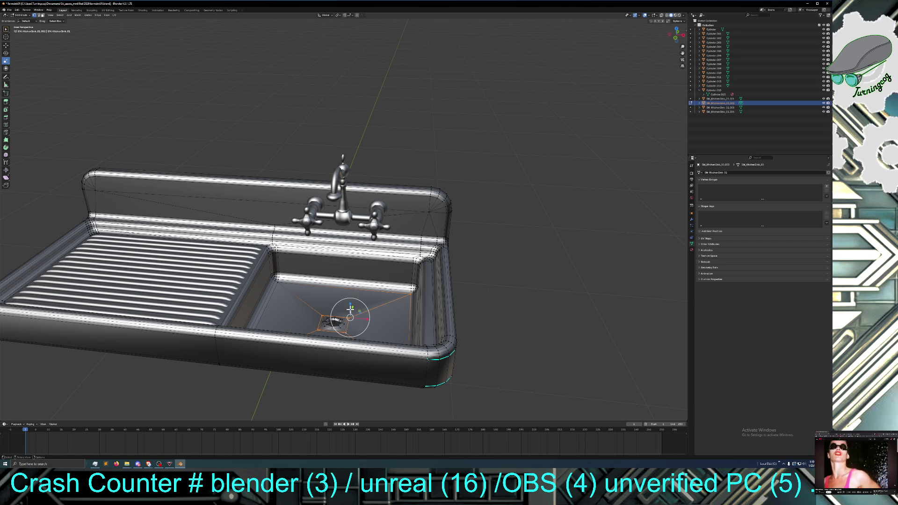
Step: Move the drain area along the Z axis to adjust its height, then clear the selection
click(6, 46)
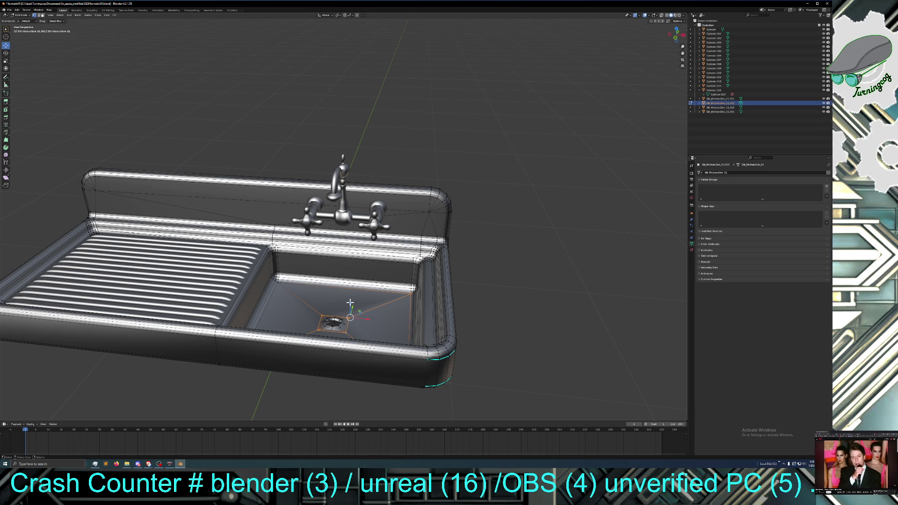
drag(350, 302, 351, 300)
click(479, 299)
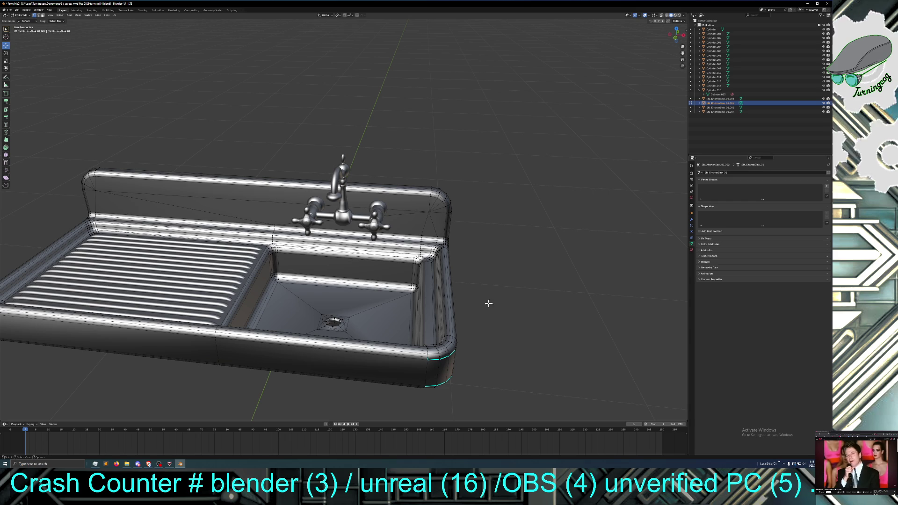
right_click(510, 306)
mouse_move(517, 269)
middle_down()
mouse_move(526, 284)
mouse_move(521, 293)
mouse_move(517, 277)
mouse_move(501, 315)
mouse_move(501, 261)
mouse_move(506, 275)
mouse_move(495, 278)
middle_up()
scroll(517, 277, down, 2)
scroll(490, 268, down, 1)
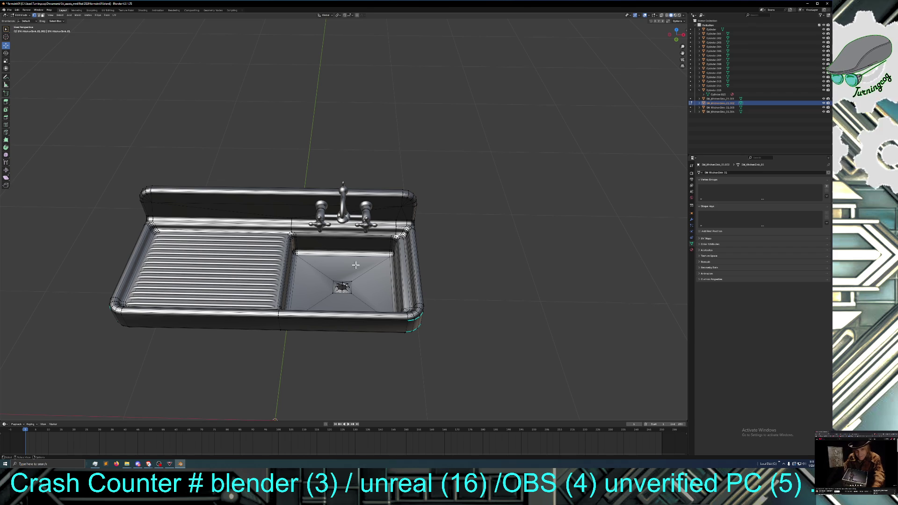
middle_drag(461, 262, 465, 251)
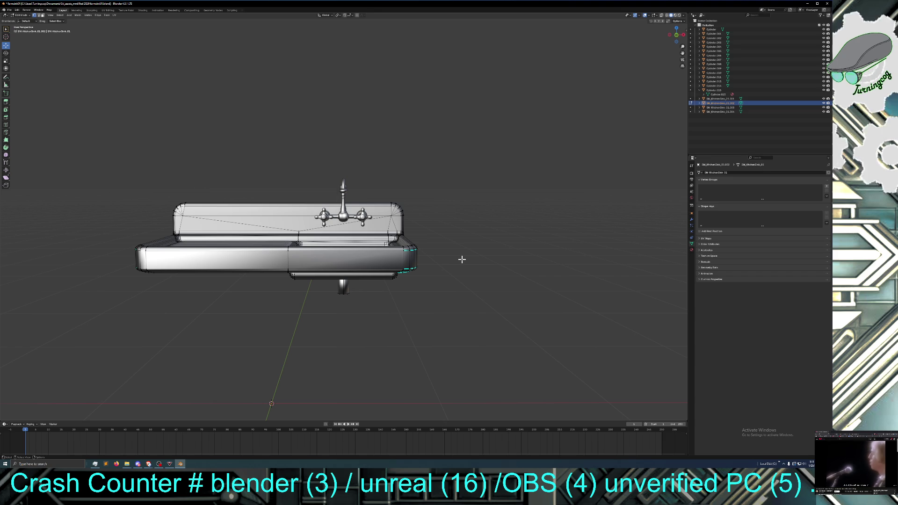
mouse_move(423, 292)
middle_down()
mouse_move(416, 298)
mouse_move(420, 287)
mouse_move(365, 282)
middle_up()
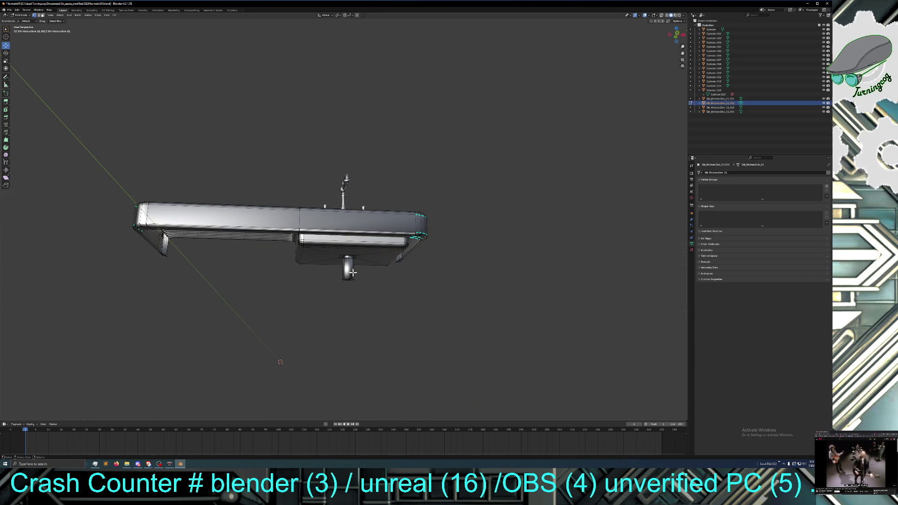
mouse_move(357, 275)
middle_down()
mouse_move(356, 255)
mouse_move(354, 275)
middle_up()
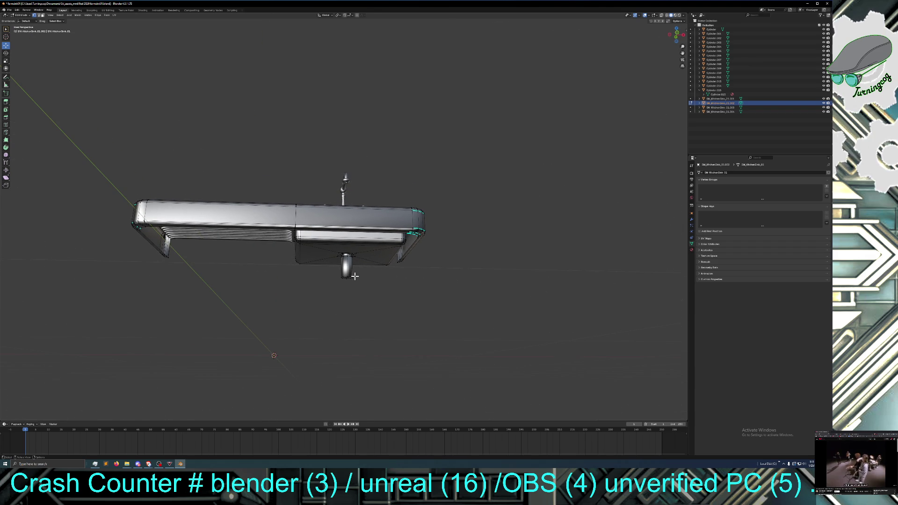
middle_drag(355, 276, 355, 272)
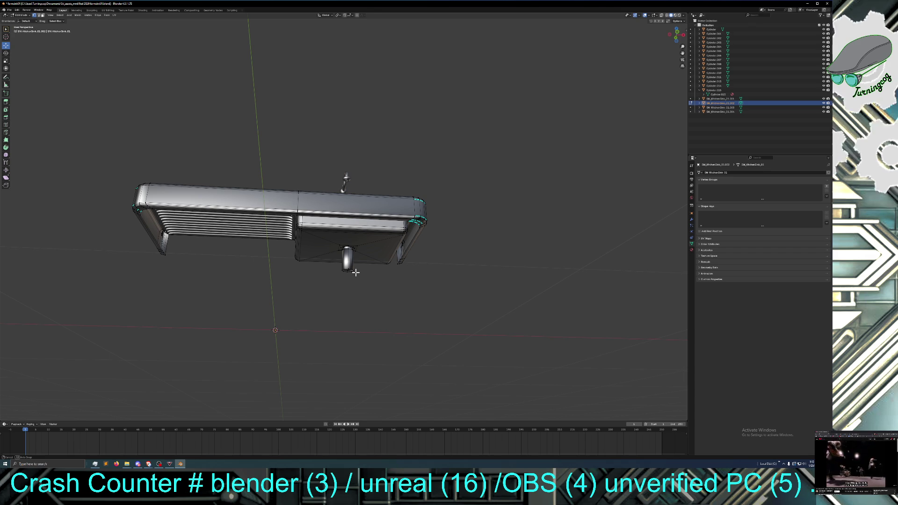
middle_drag(356, 273, 352, 264)
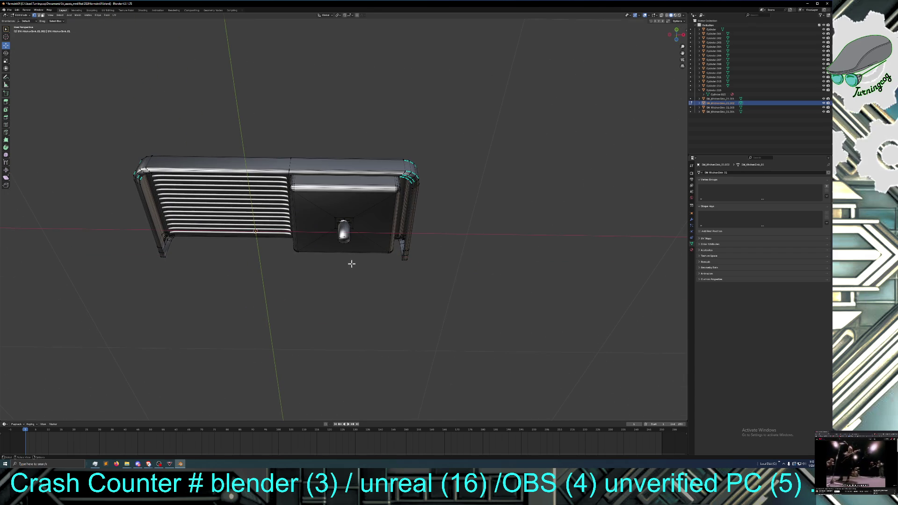
click(344, 239)
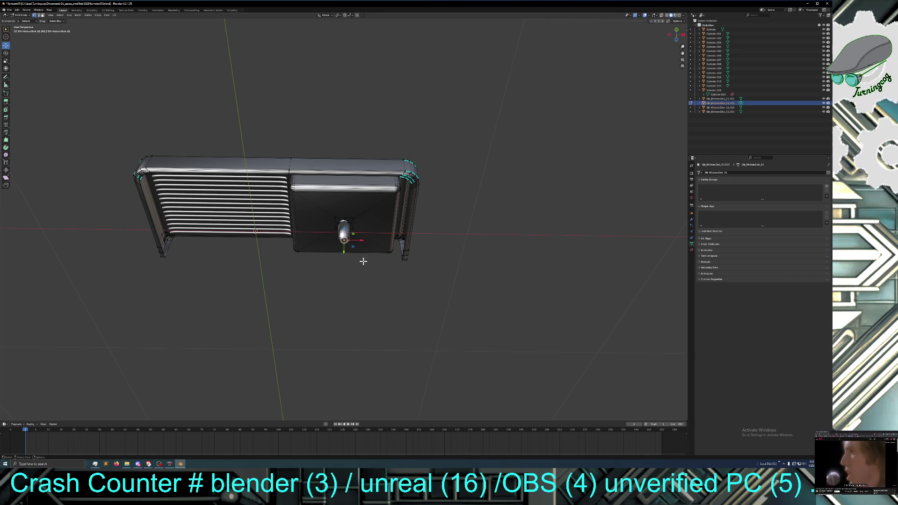
right_click(363, 261)
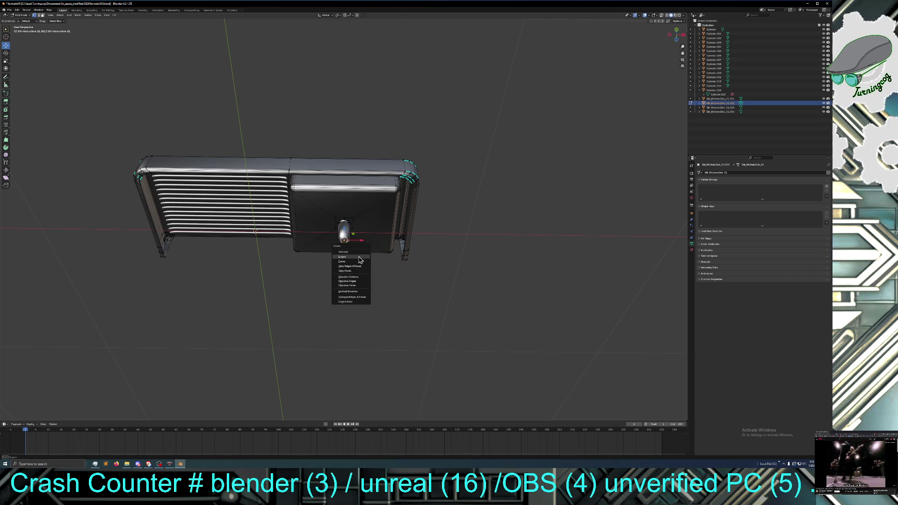
Step: In edge select mode, select the ring loop at the base of the drain pipe
click(357, 252)
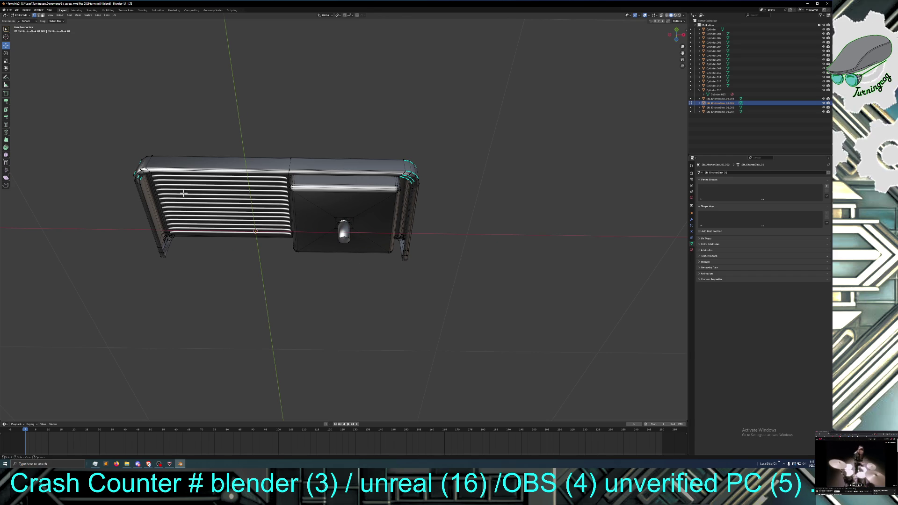
click(38, 16)
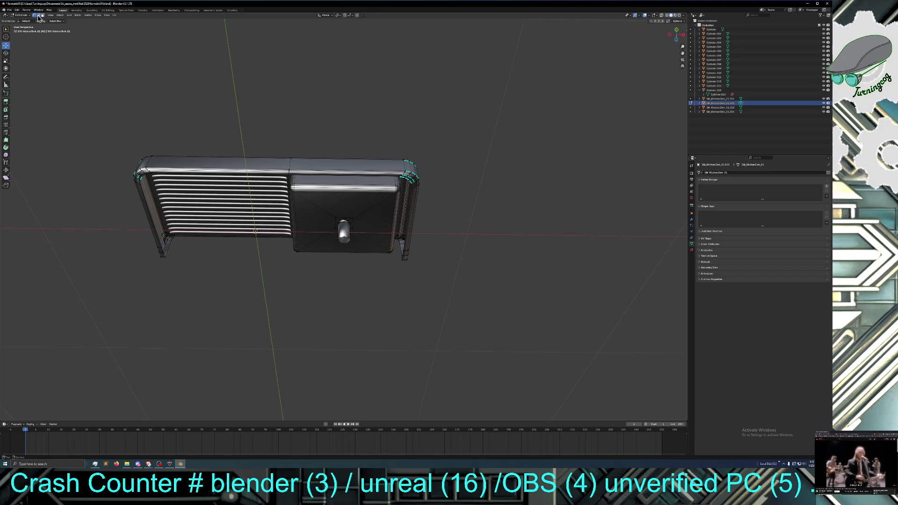
middle_drag(346, 283, 348, 281)
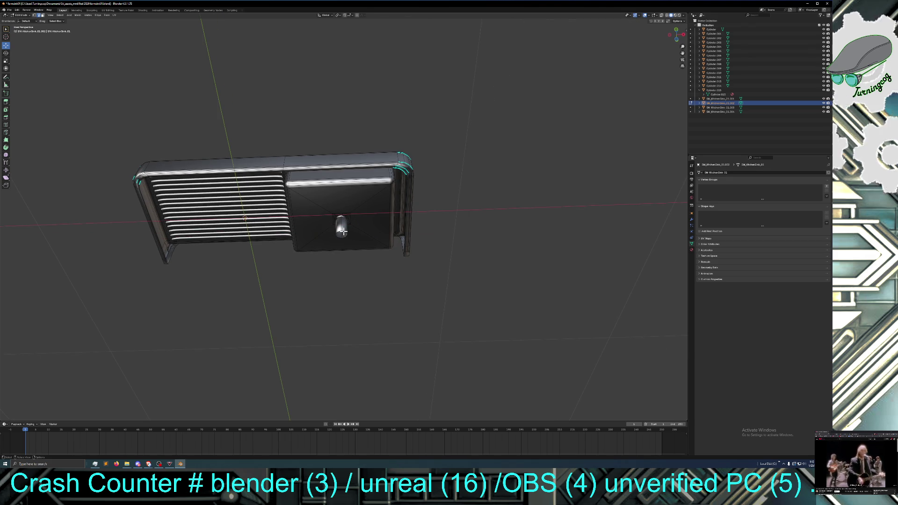
click(343, 231)
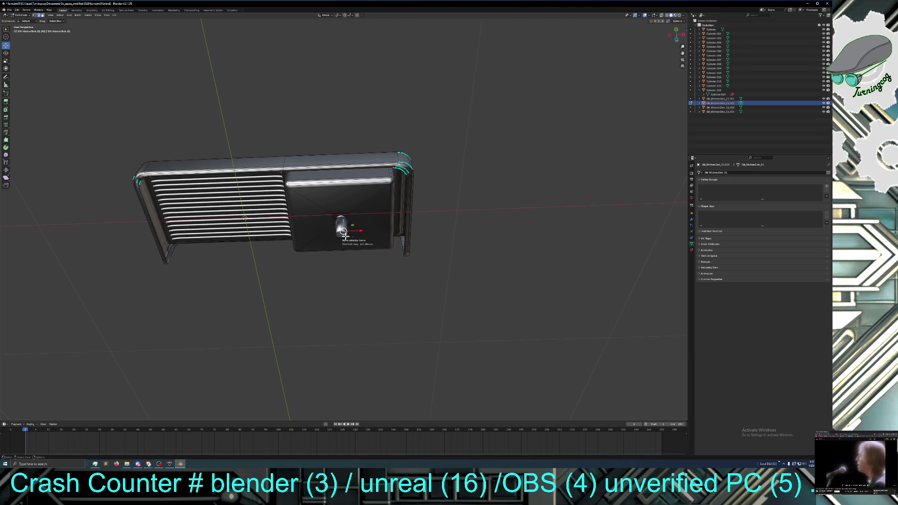
alt+click(342, 232)
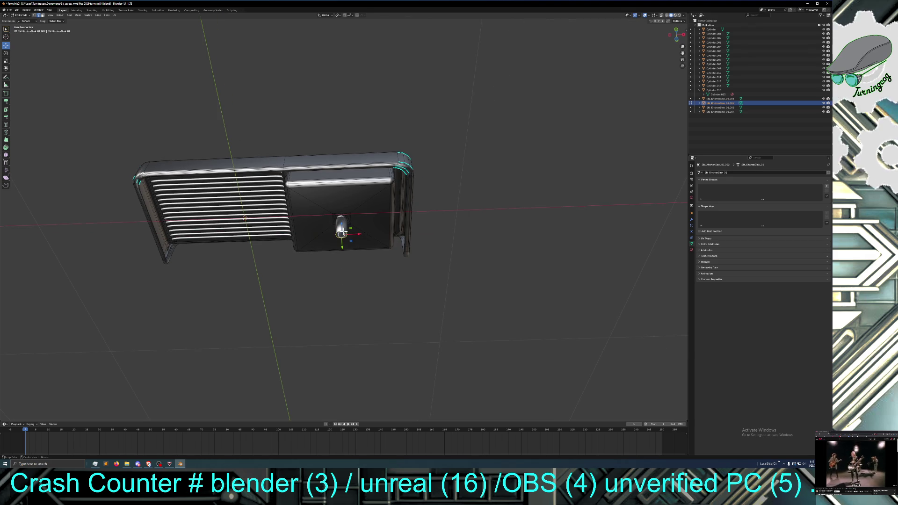
key(g)
right_click(344, 252)
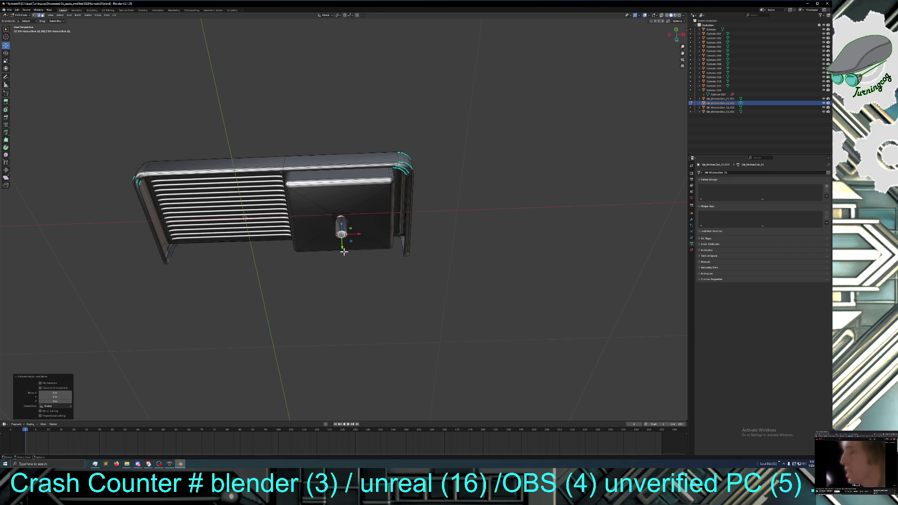
Step: Scale the drain ring up to about 1.316 and view the sink from the front
key(s)
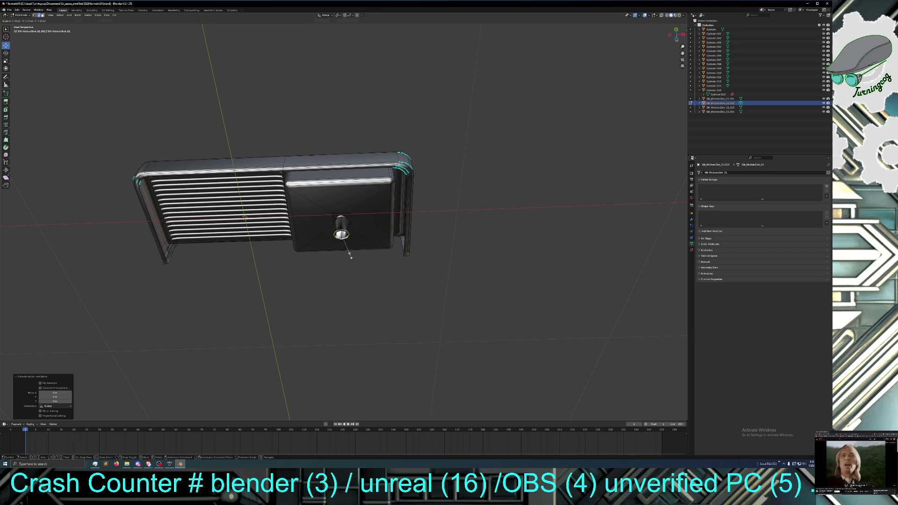
click(350, 256)
key(g)
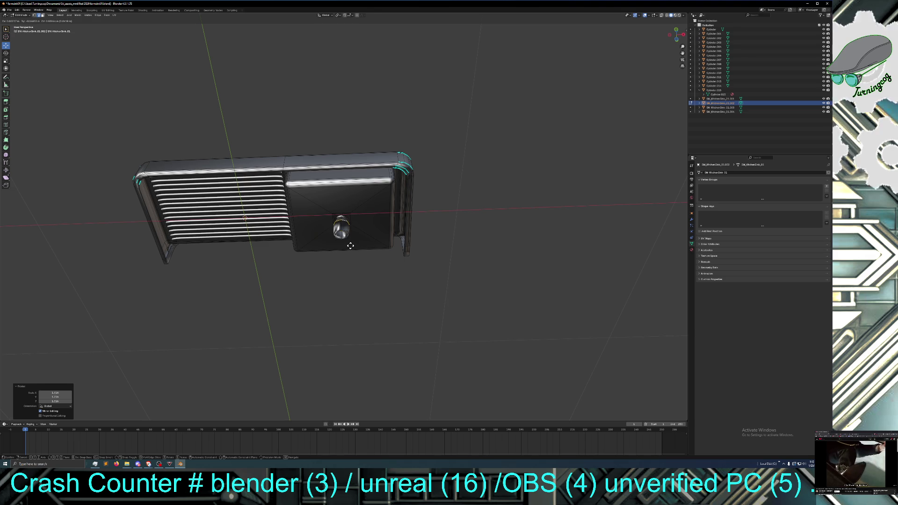
right_click(350, 246)
middle_drag(349, 275, 351, 300)
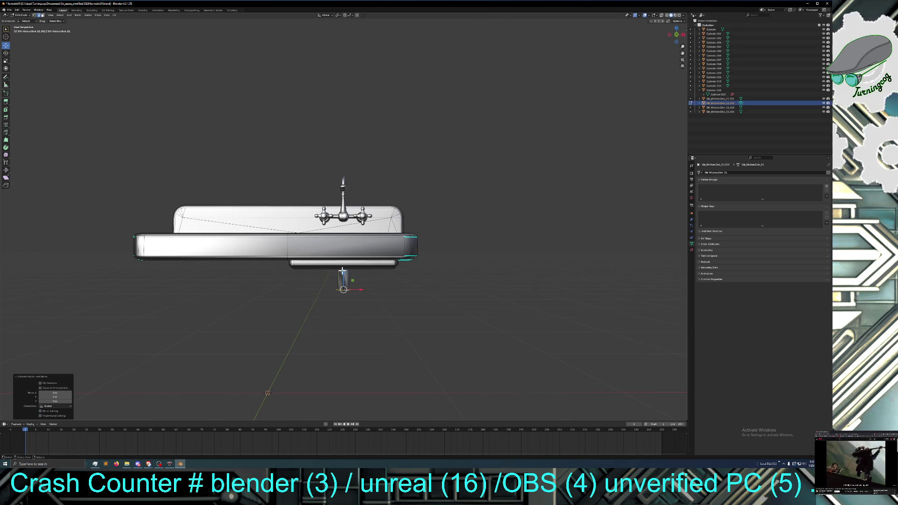
Step: Raise the drain pipe on Z so it meets the underside of the sink basin
drag(344, 272, 344, 251)
middle_drag(343, 268, 344, 258)
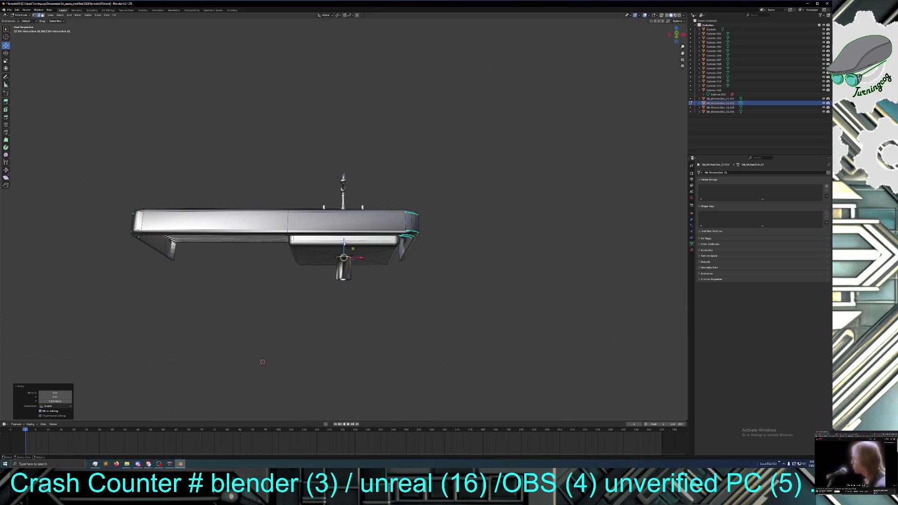
drag(344, 242, 343, 244)
Step: Extrude a new ring at the pipe top and scale it by 1.956 into a flared collar
key(g)
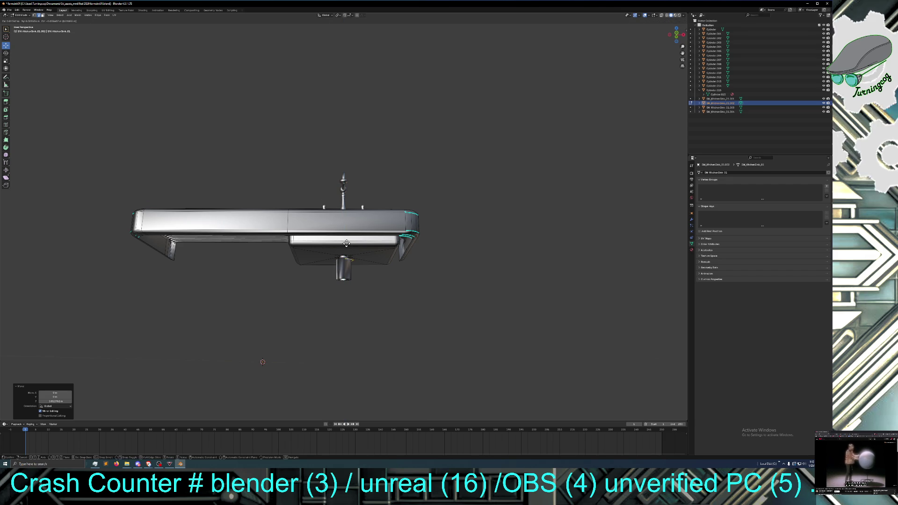
right_click(346, 243)
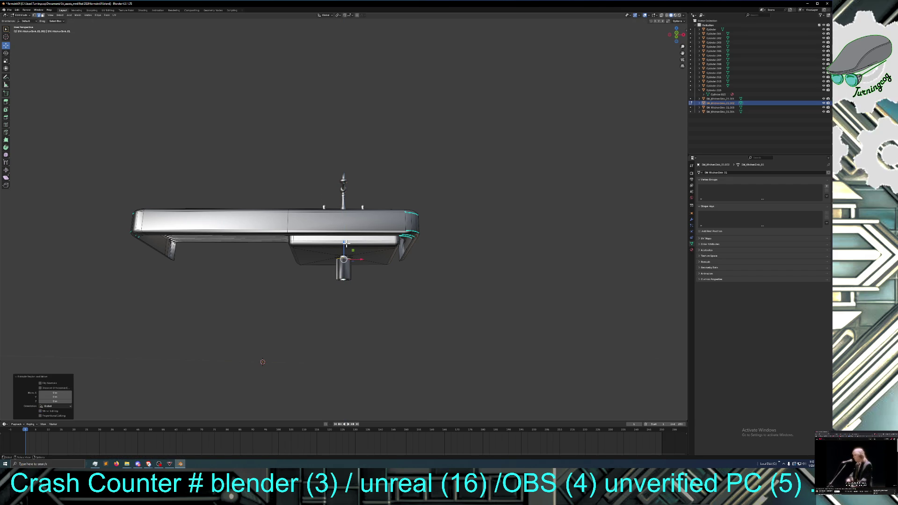
key(s)
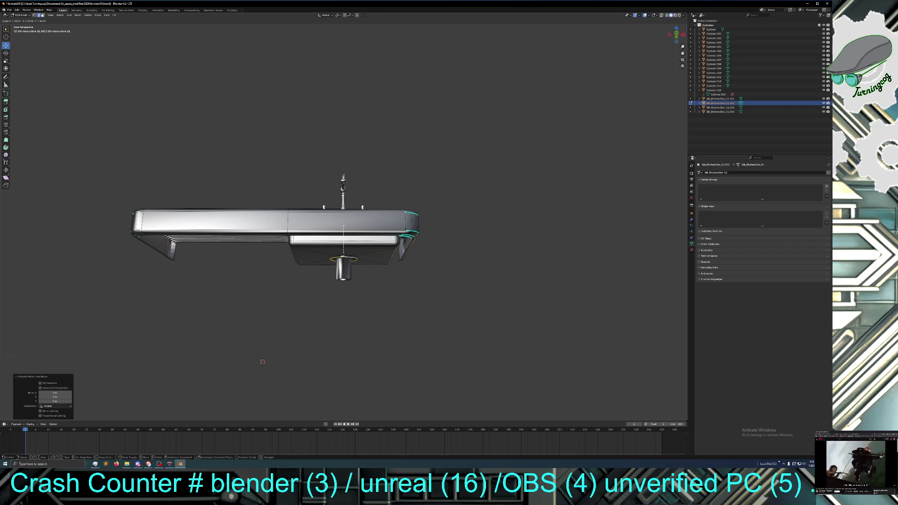
click(344, 229)
key(g)
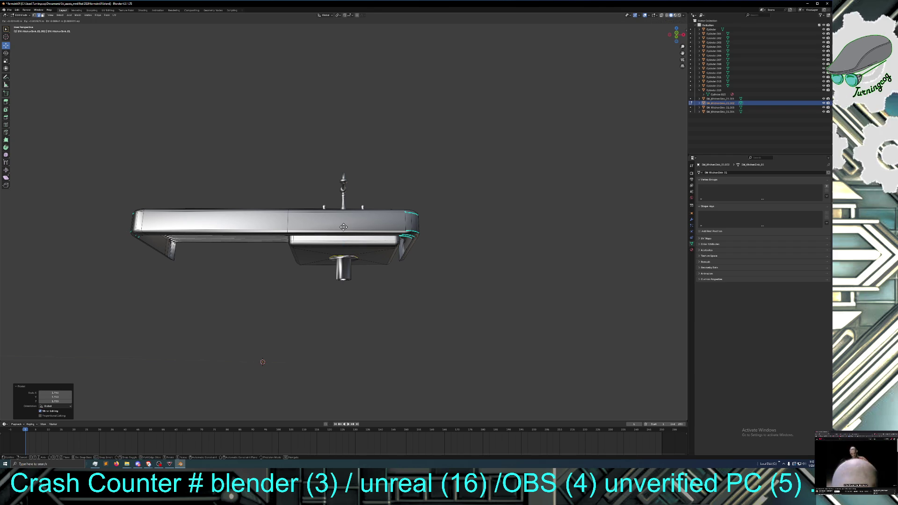
click(344, 227)
Step: Select the drain vertex and move it vertically along Z to its new height
mouse_move(364, 308)
middle_down()
mouse_move(357, 282)
mouse_move(361, 296)
mouse_move(347, 303)
middle_up()
scroll(358, 290, up, 4)
click(344, 300)
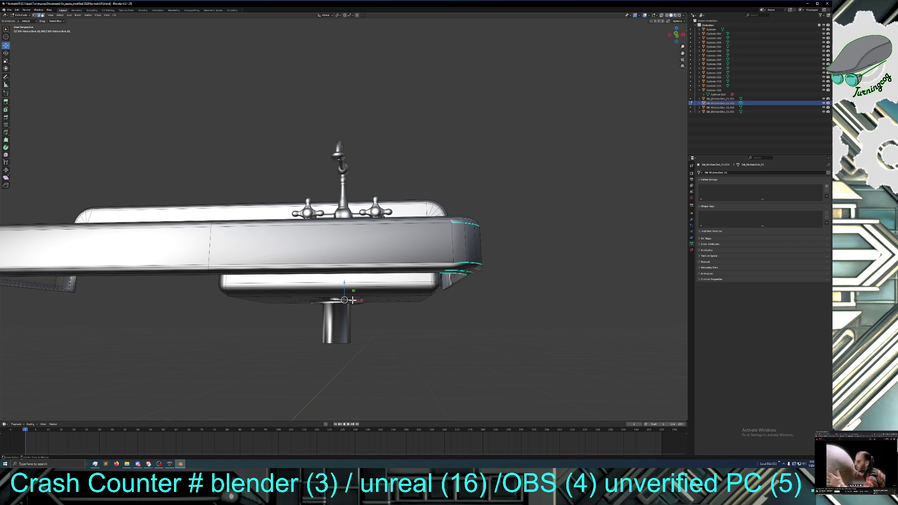
key(g)
key(z)
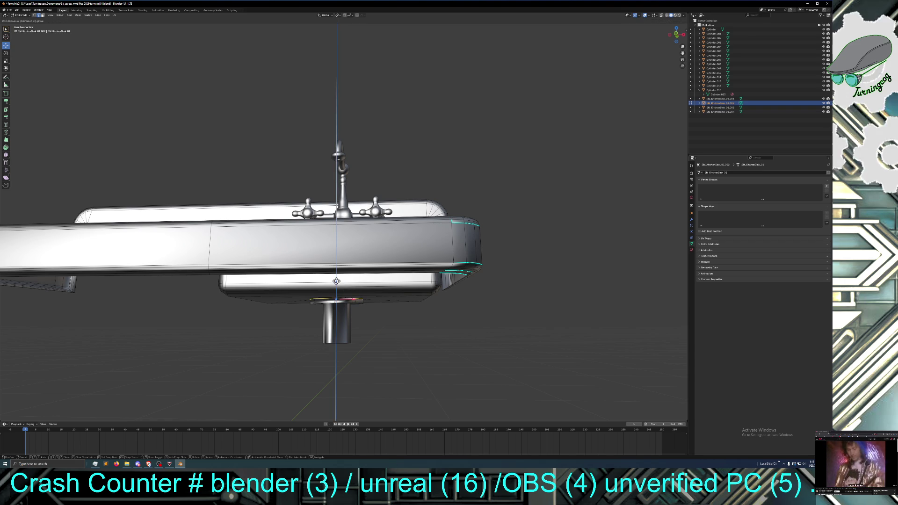
click(337, 280)
middle_drag(395, 325, 401, 342)
mouse_move(485, 305)
middle_down()
mouse_move(496, 301)
mouse_move(489, 294)
middle_up()
scroll(496, 301, down, 3)
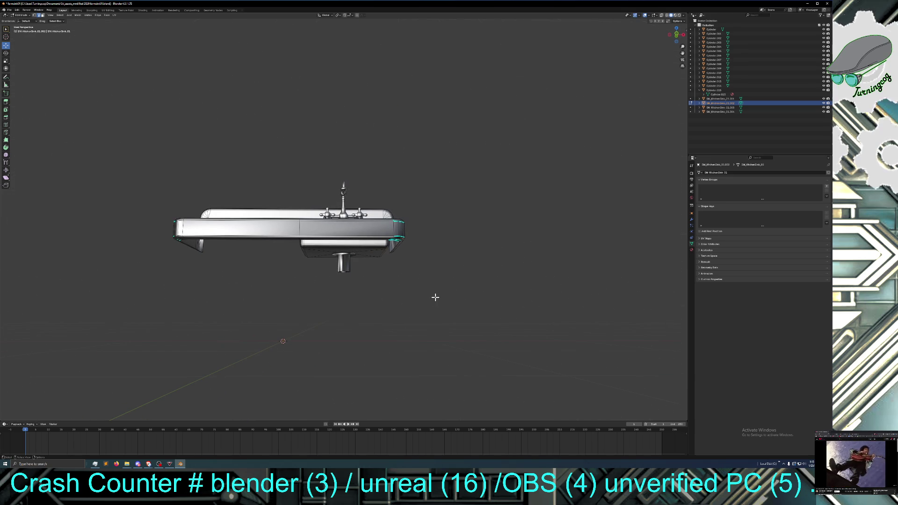
Step: Add extra loop cuts around the drain and edge-slide the loop along the pipe
click(6, 124)
drag(348, 253, 348, 253)
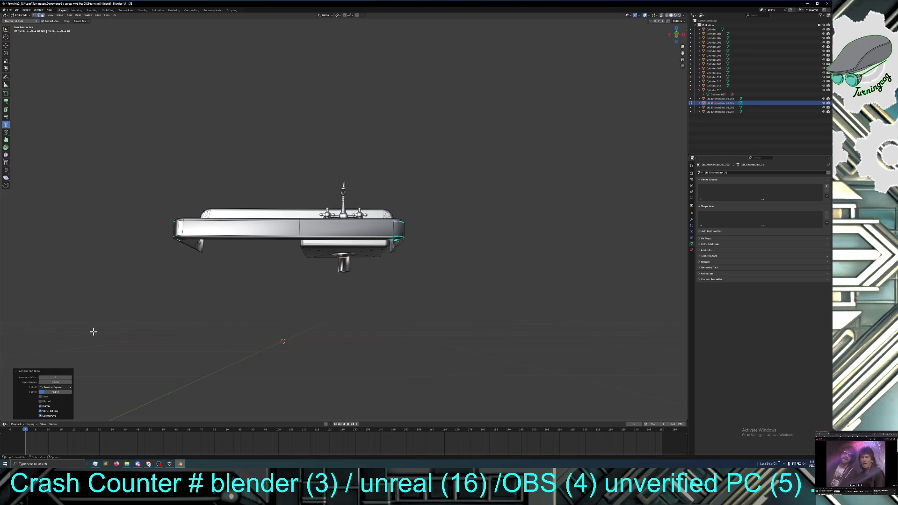
click(70, 377)
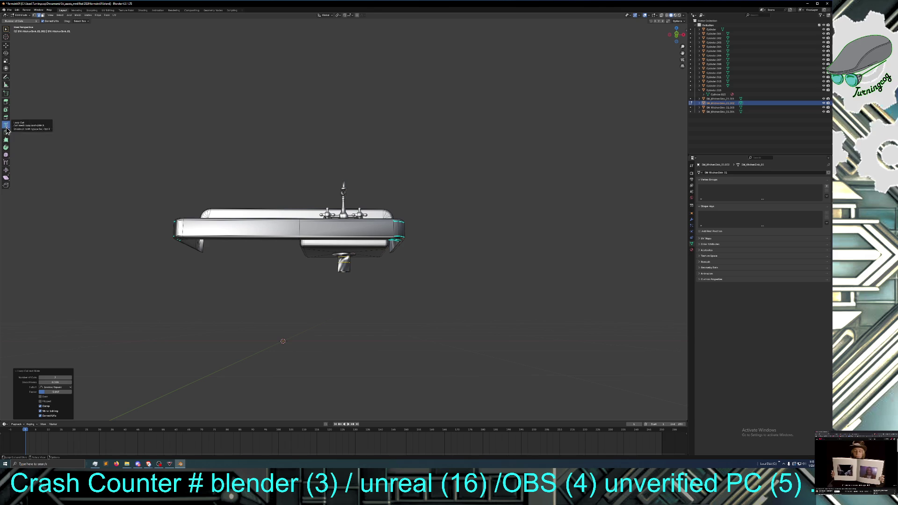
click(7, 163)
drag(351, 262, 350, 257)
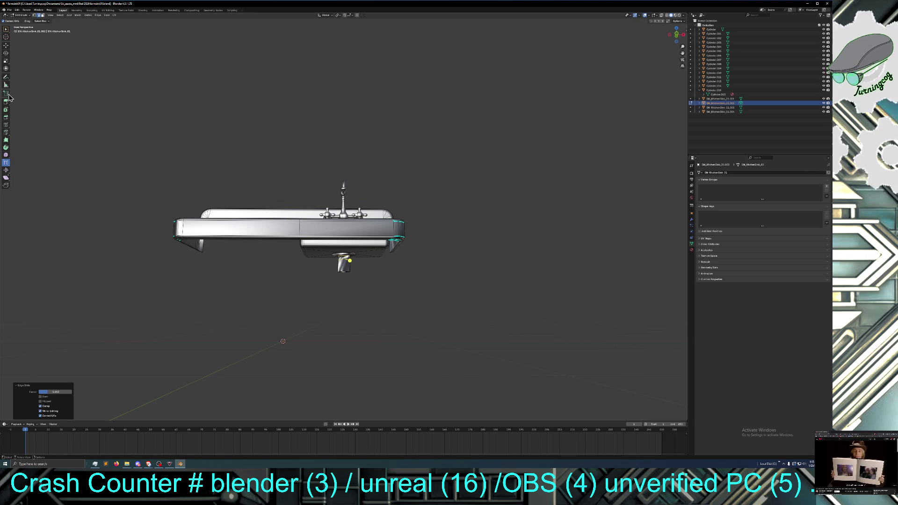
Step: Widen the drain section to a scale of 1.225, scale it along Z, and place another loop cut
click(5, 60)
drag(355, 266, 359, 266)
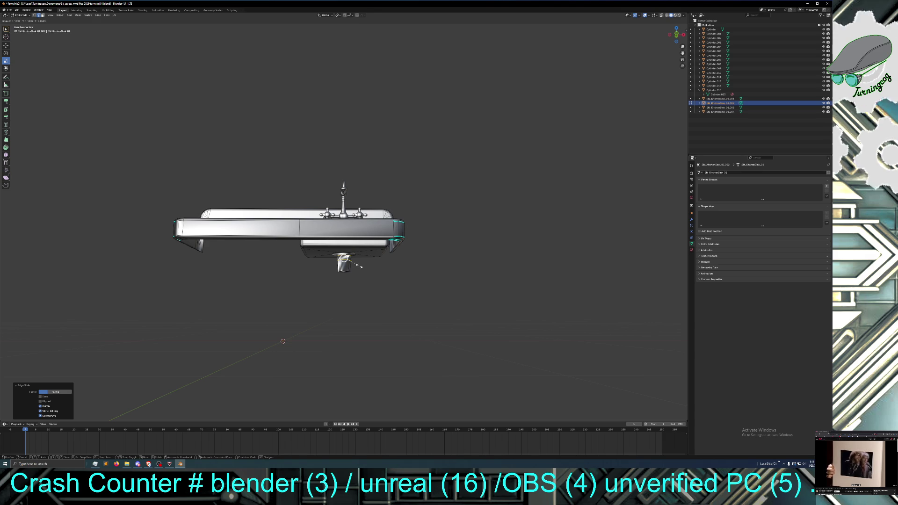
drag(360, 266, 356, 267)
mouse_move(357, 267)
middle_down()
mouse_move(372, 267)
mouse_move(375, 302)
mouse_move(374, 259)
middle_up()
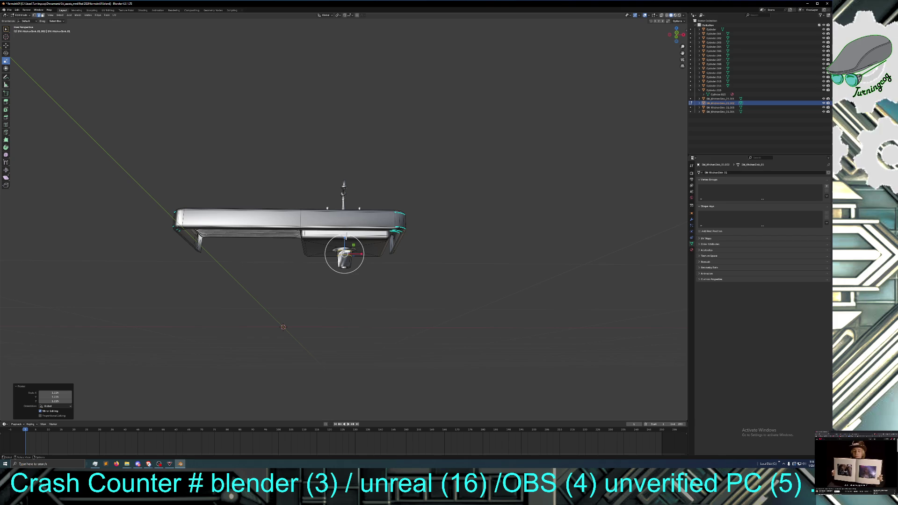
drag(344, 238, 345, 241)
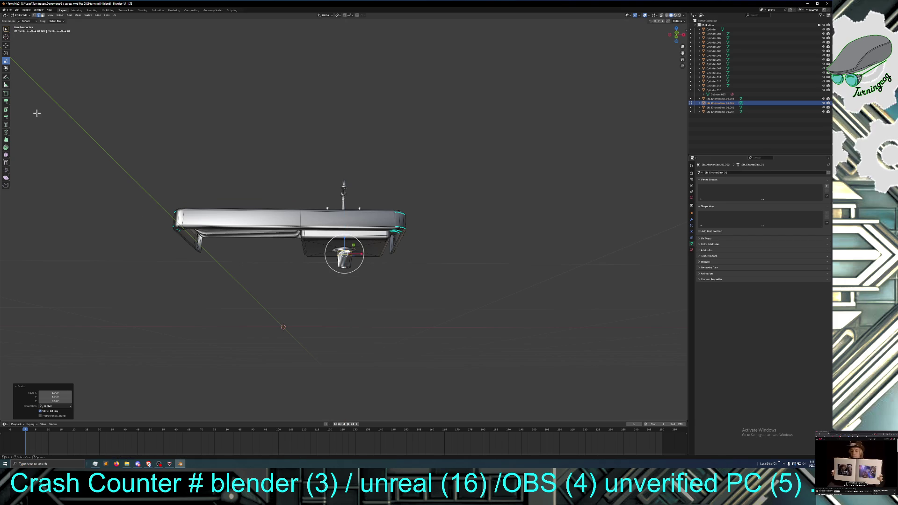
click(6, 125)
drag(348, 258, 353, 266)
Step: Undo the last loop cut on the drain via Edit > Undo
right_click(363, 281)
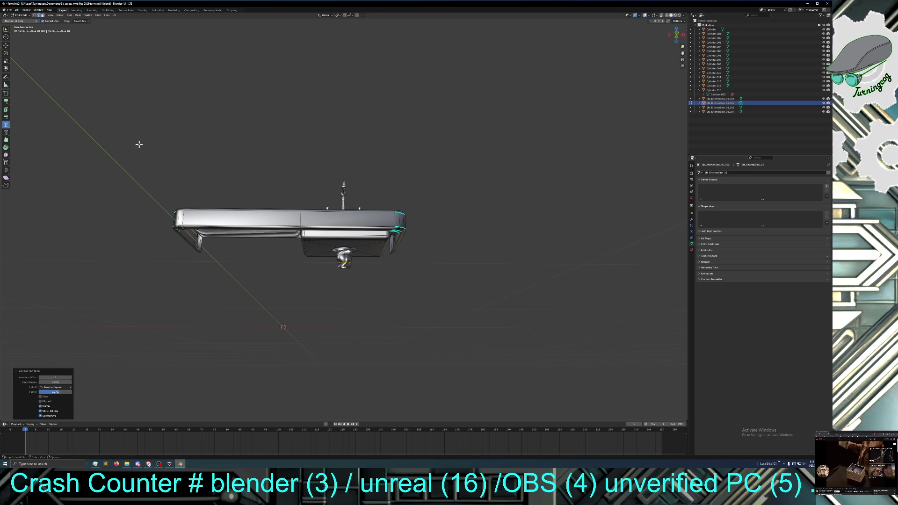
click(22, 15)
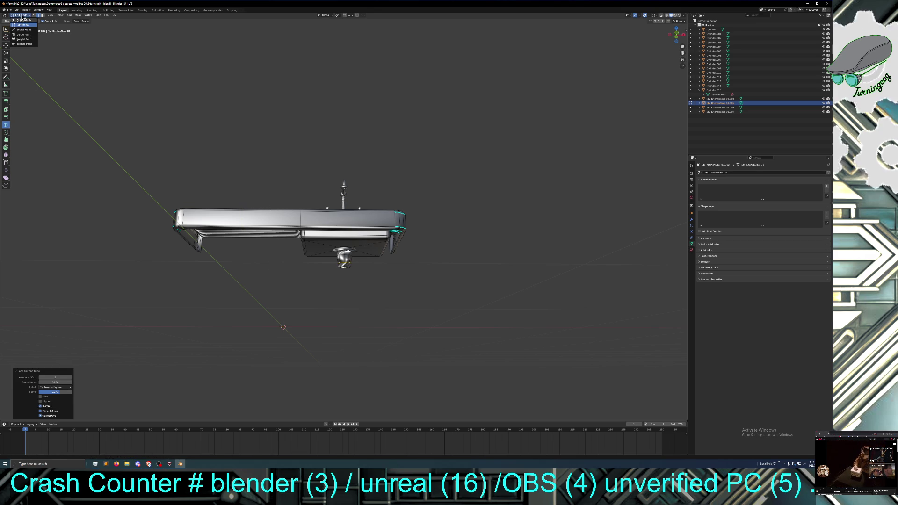
click(16, 10)
click(22, 16)
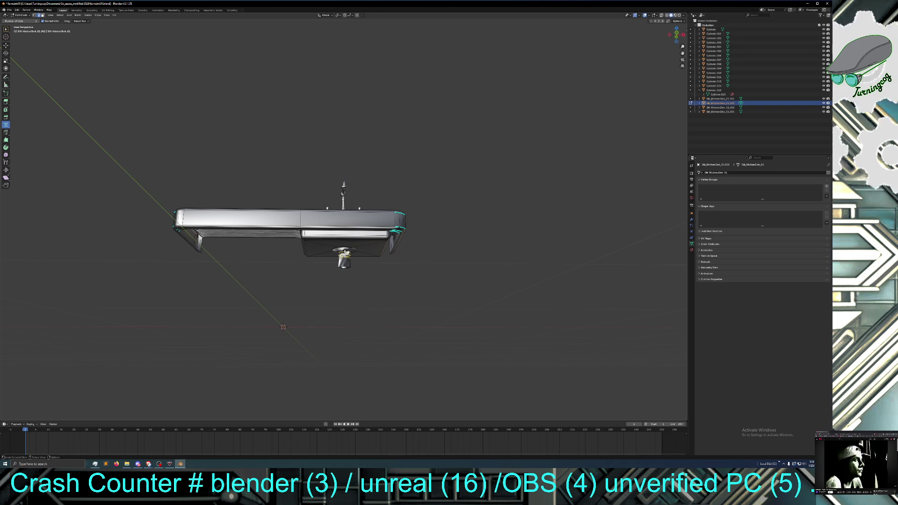
Step: Add a 2-cut loop around the drain and scale that band outward to 1.140
click(344, 255)
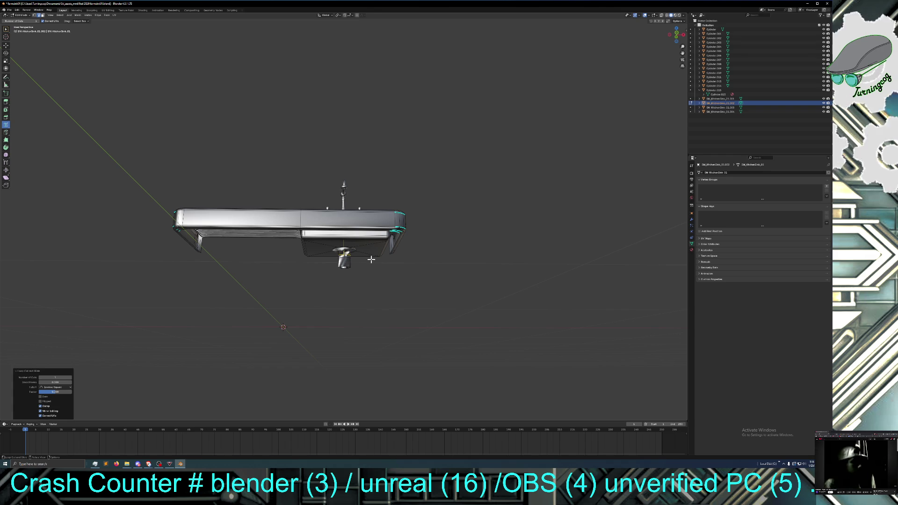
click(70, 377)
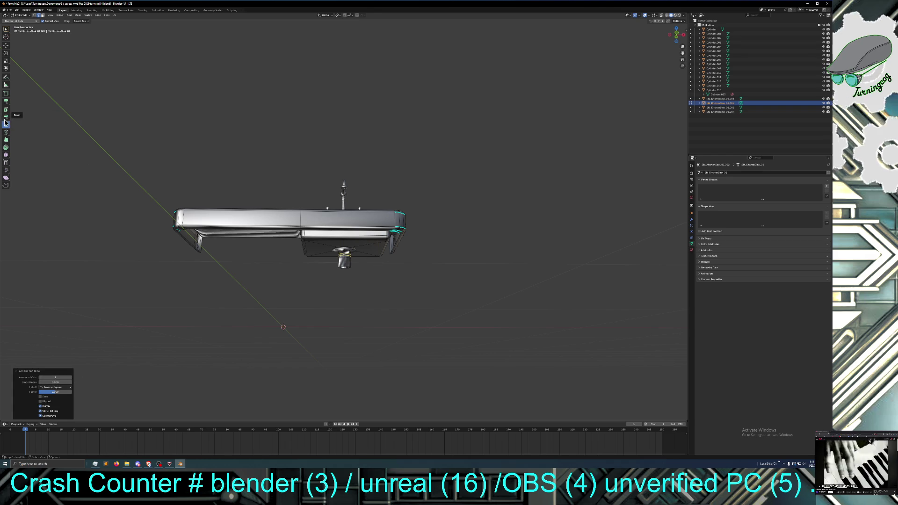
click(6, 62)
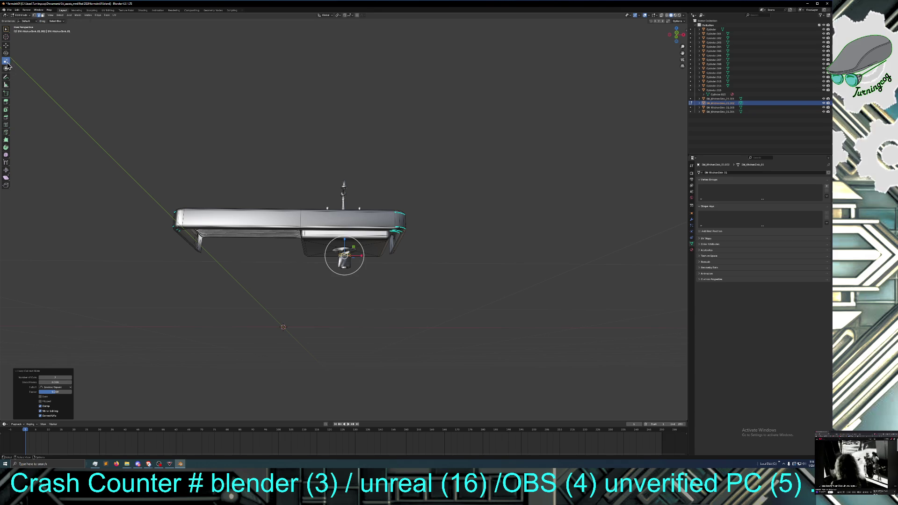
drag(356, 268, 357, 269)
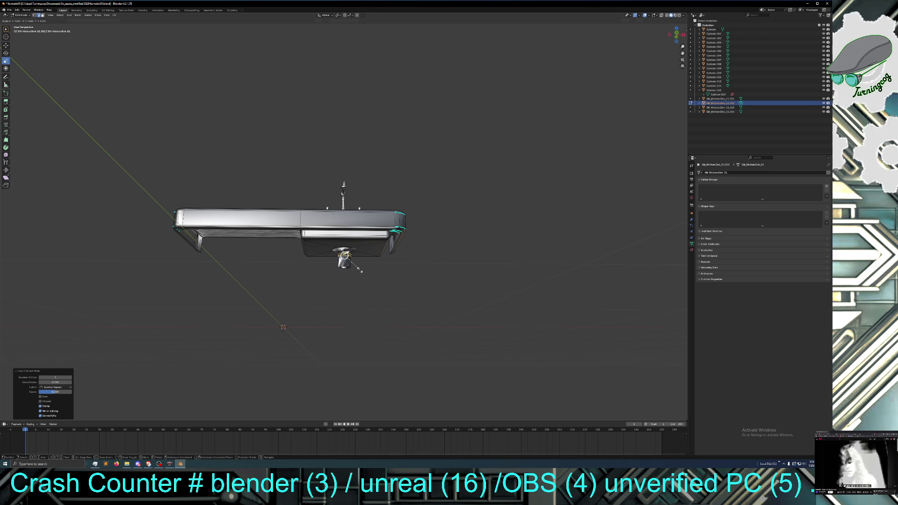
drag(359, 270, 359, 271)
middle_drag(356, 305, 388, 304)
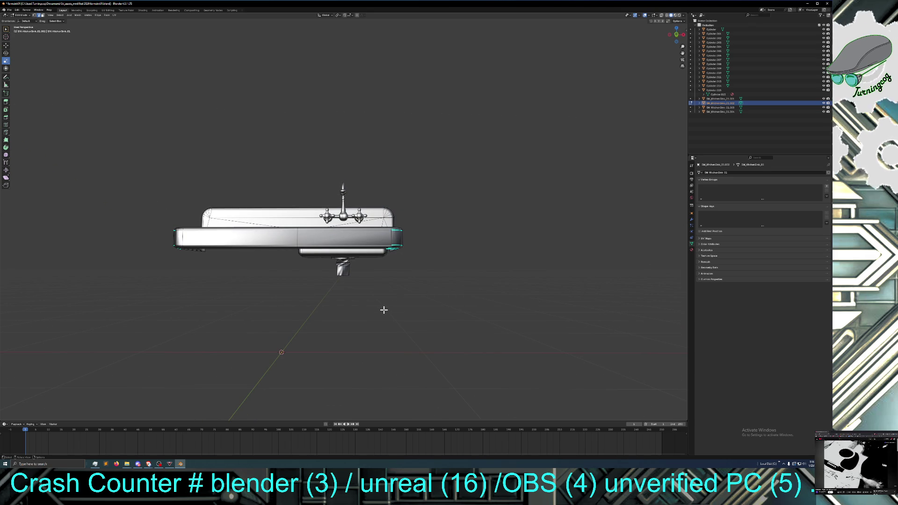
mouse_move(381, 298)
middle_down()
mouse_move(341, 276)
mouse_move(343, 254)
mouse_move(405, 252)
mouse_move(357, 254)
mouse_move(375, 315)
mouse_move(384, 303)
mouse_move(361, 315)
mouse_move(369, 341)
mouse_move(366, 323)
middle_up()
mouse_move(366, 315)
middle_down()
mouse_move(363, 349)
mouse_move(360, 319)
middle_up()
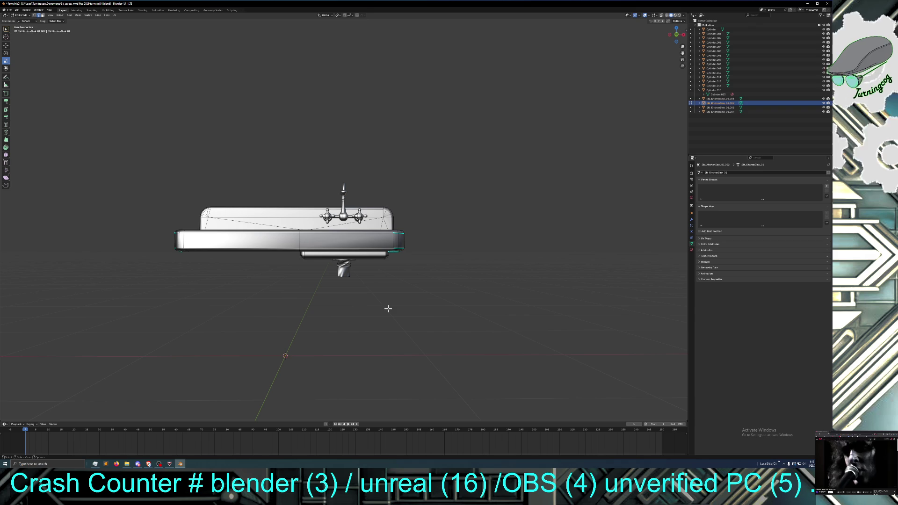
mouse_move(376, 328)
middle_down()
mouse_move(384, 334)
mouse_move(377, 337)
middle_up()
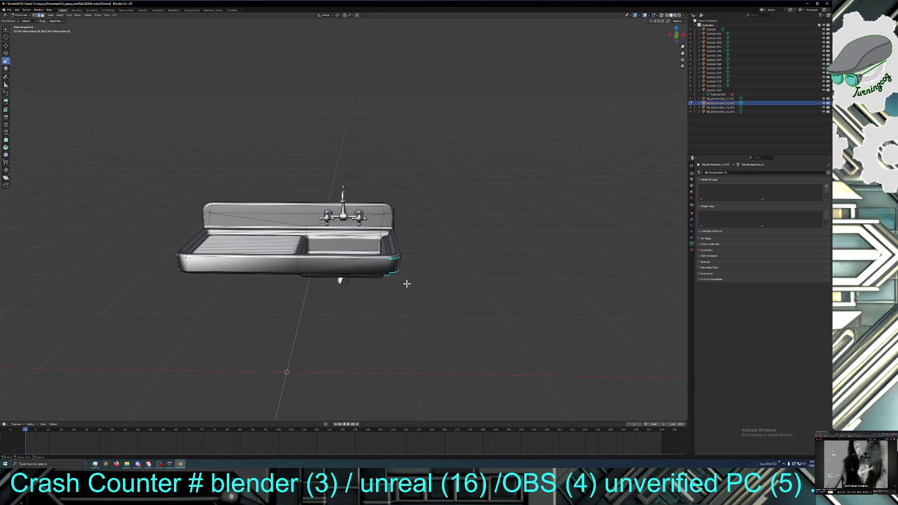
mouse_move(383, 327)
middle_down()
mouse_move(391, 317)
mouse_move(380, 329)
mouse_move(371, 325)
middle_up()
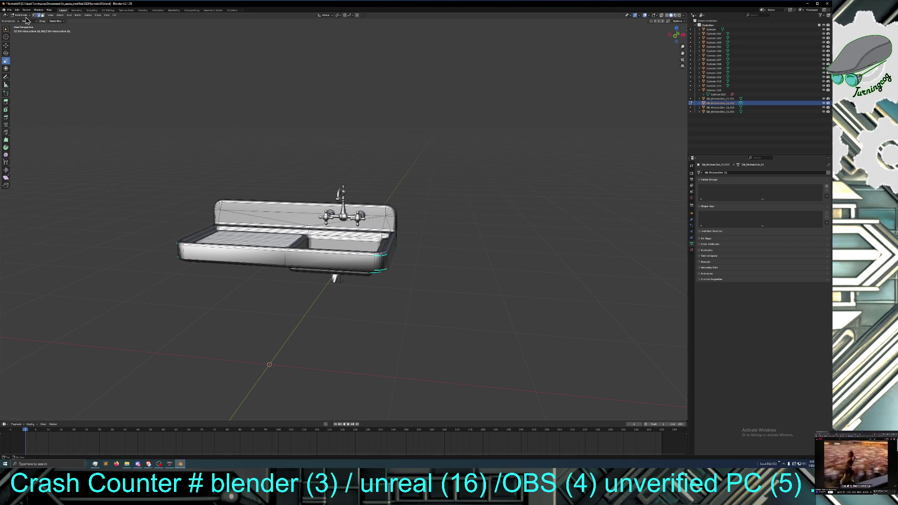
click(60, 15)
click(64, 21)
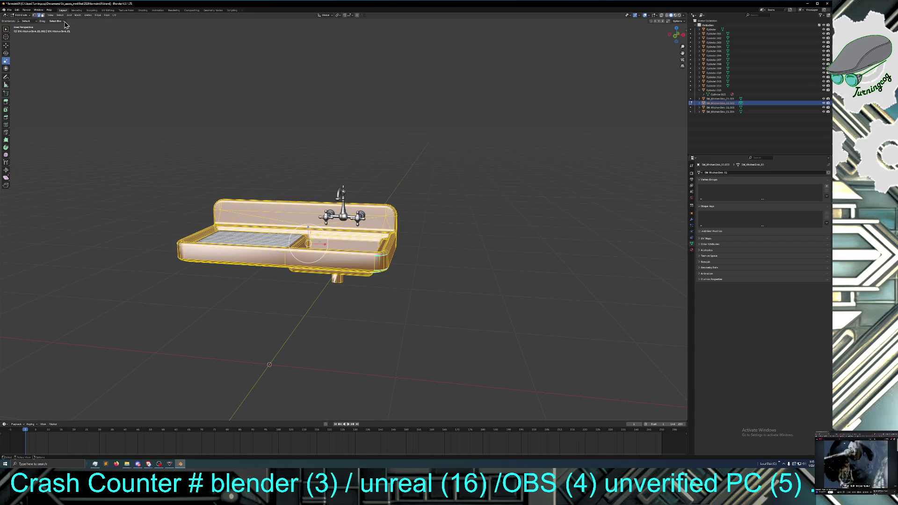
Step: Run an edge operation from the Ctrl+E Edge menu across the sink mesh
click(108, 17)
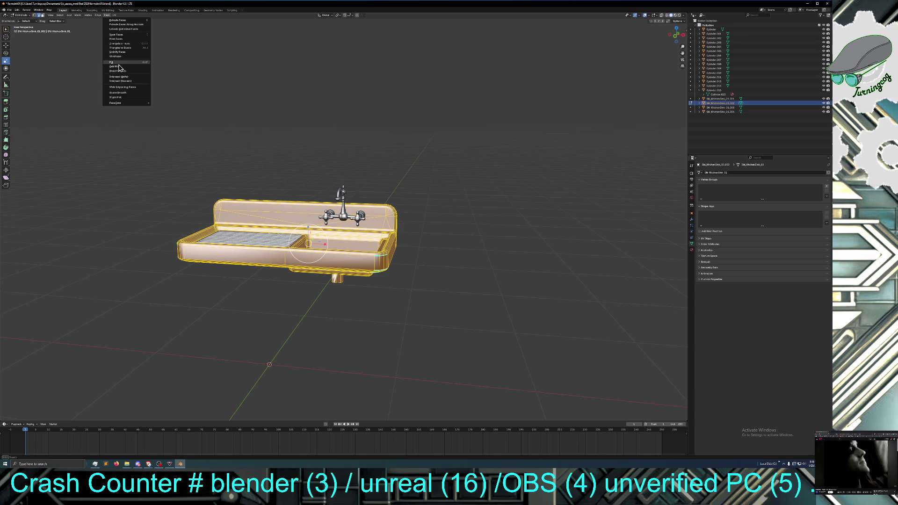
key(ctrl+e)
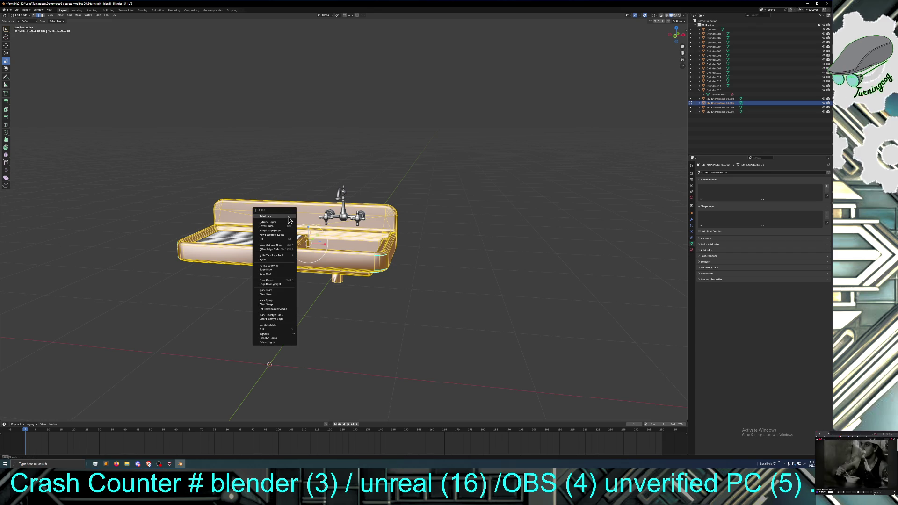
click(276, 320)
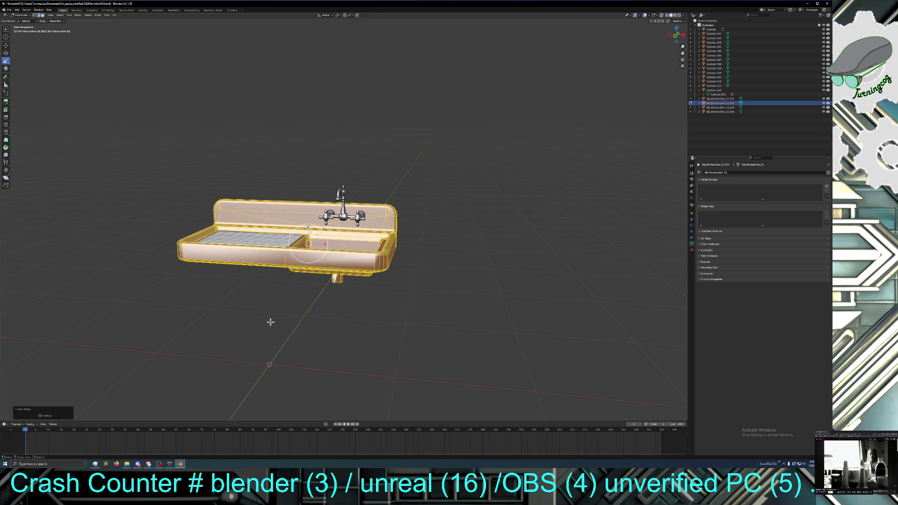
click(270, 321)
Step: Reframe the sink from a low front angle, re-enter Edit Mode and select the whole mesh
middle_drag(269, 322, 269, 311)
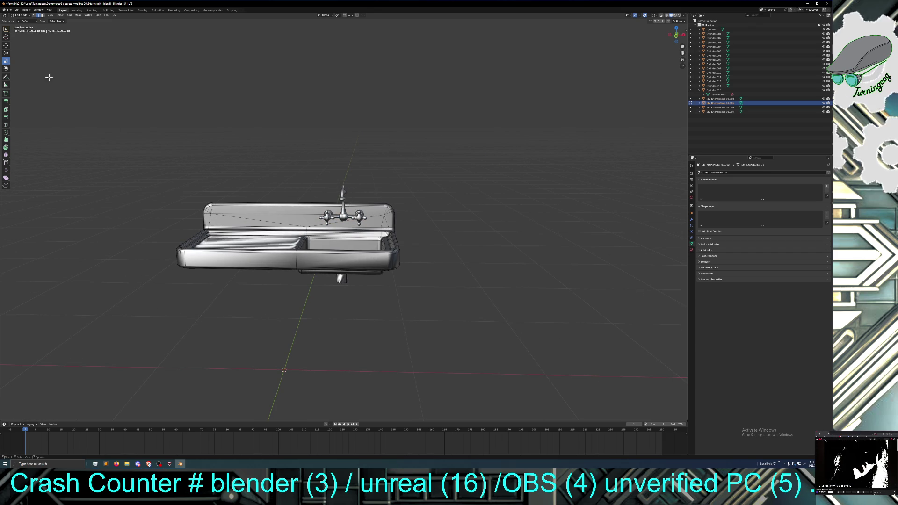
click(22, 15)
click(32, 24)
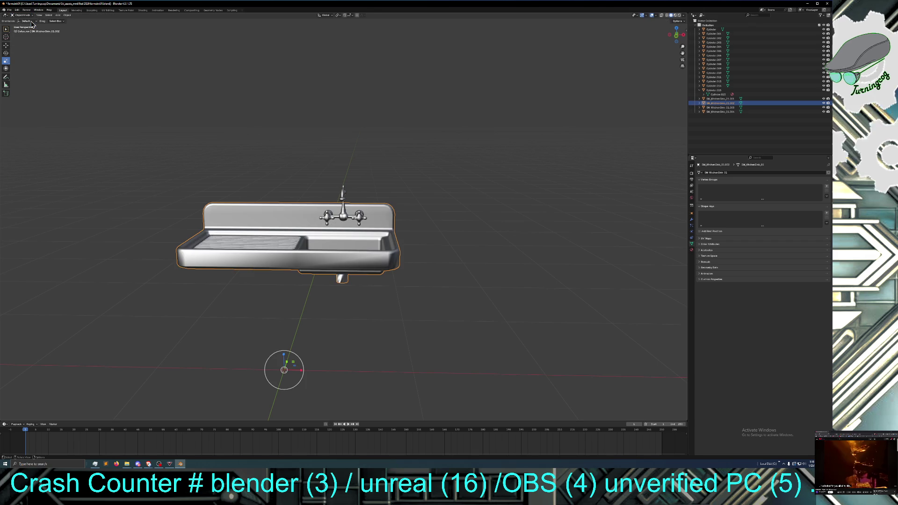
mouse_move(141, 266)
middle_down()
mouse_move(140, 255)
mouse_move(132, 261)
mouse_move(163, 262)
mouse_move(147, 262)
middle_up()
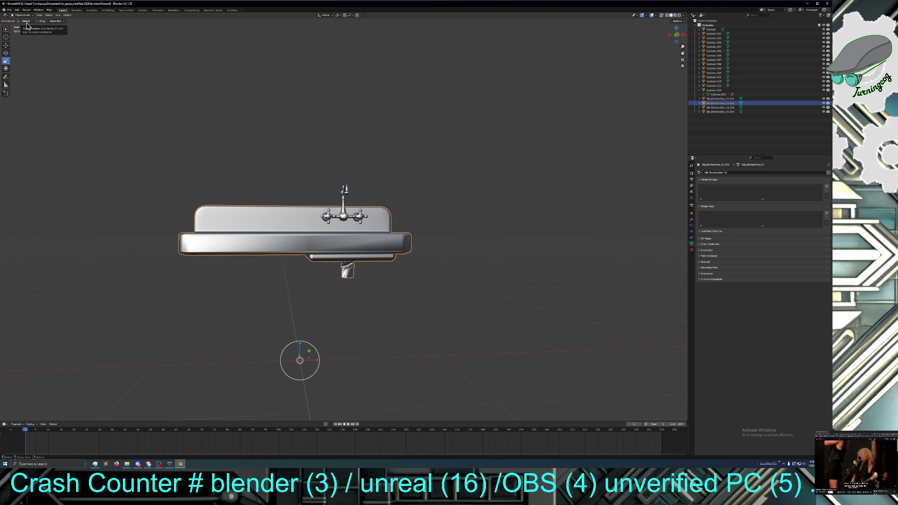
key(Tab)
key(a)
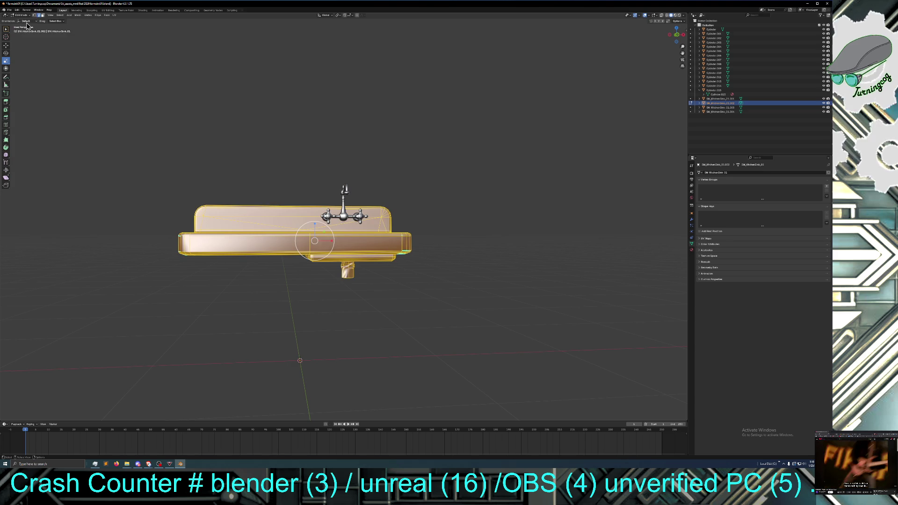
Step: Switch the sink to Object Mode, deselect it, and zoom and orbit in under the drain
click(21, 19)
click(22, 16)
mouse_move(129, 243)
middle_down()
mouse_move(135, 253)
mouse_move(124, 254)
mouse_move(215, 301)
mouse_move(222, 318)
mouse_move(218, 284)
middle_up()
click(127, 242)
scroll(335, 330, up, 8)
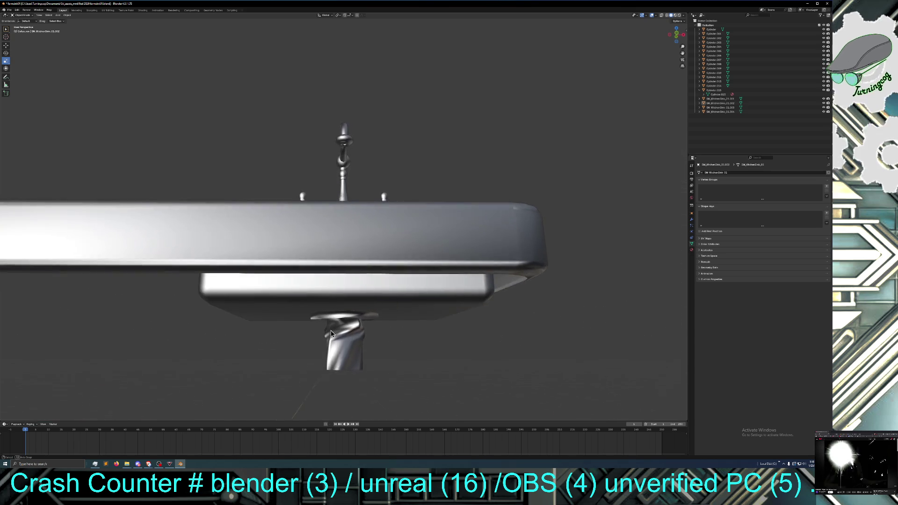
scroll(327, 325, down, 3)
mouse_move(328, 325)
middle_down()
mouse_move(383, 367)
mouse_move(341, 367)
mouse_move(343, 318)
mouse_move(400, 322)
mouse_move(349, 322)
mouse_move(335, 335)
mouse_move(335, 325)
mouse_move(336, 338)
mouse_move(334, 325)
middle_up()
click(333, 327)
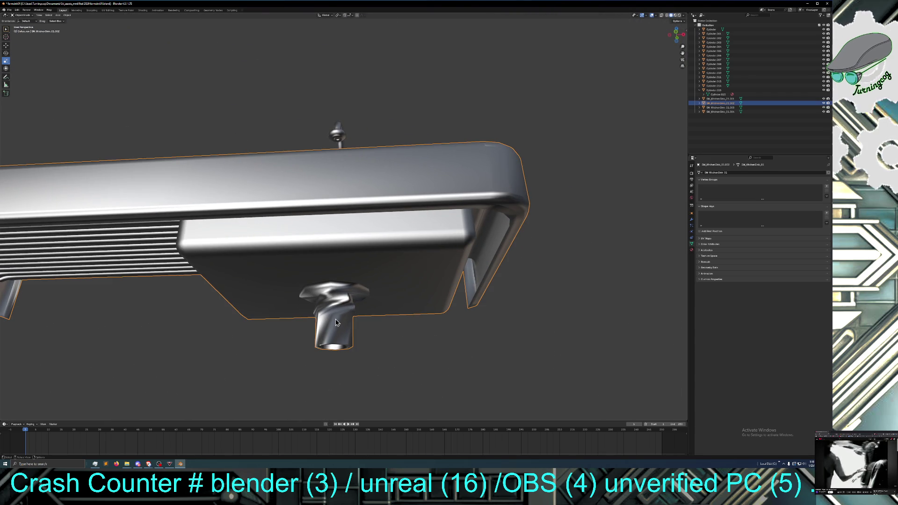
Step: Put the sink into Edit Mode and orbit to view the drain from below
click(21, 15)
click(26, 30)
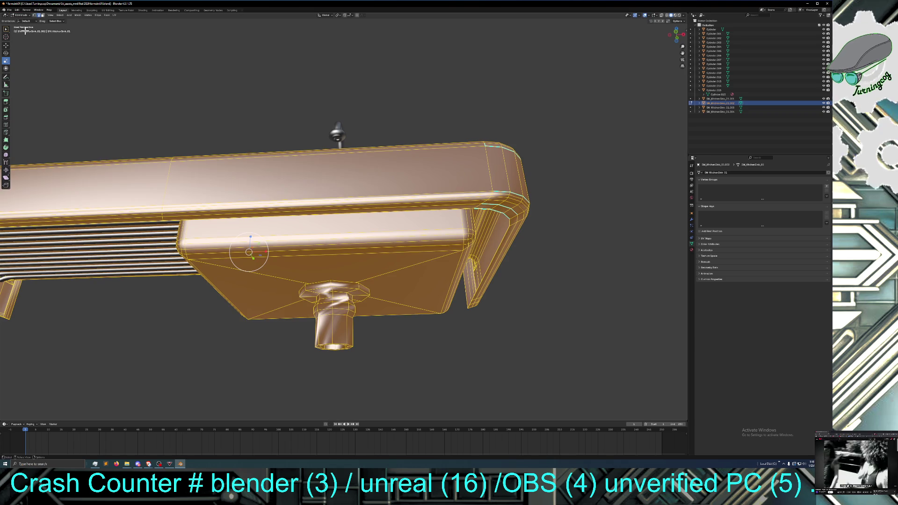
middle_drag(277, 323, 278, 314)
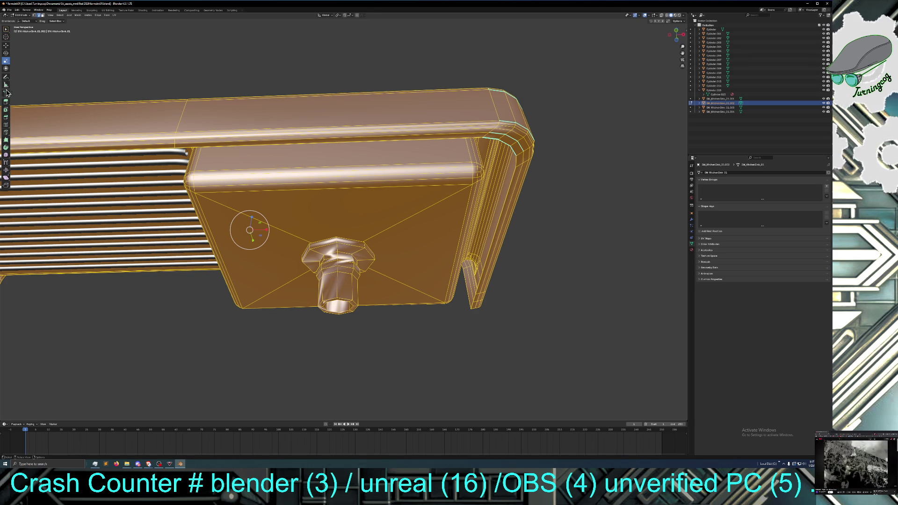
click(6, 127)
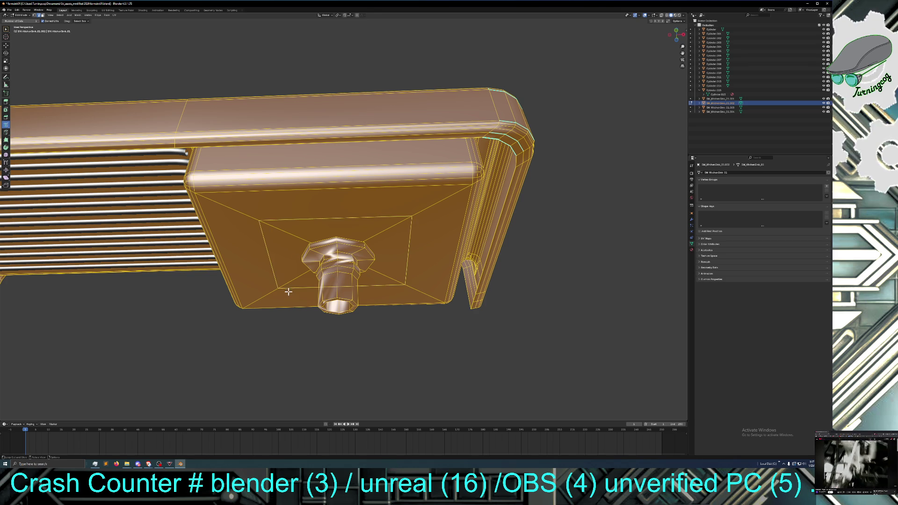
mouse_move(318, 341)
middle_down()
mouse_move(315, 377)
mouse_move(331, 397)
middle_up()
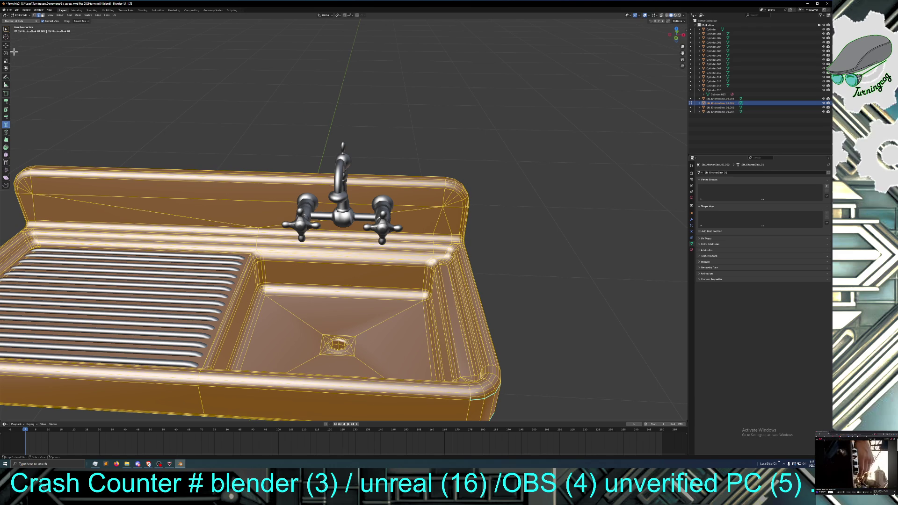
middle_drag(56, 68, 130, 64)
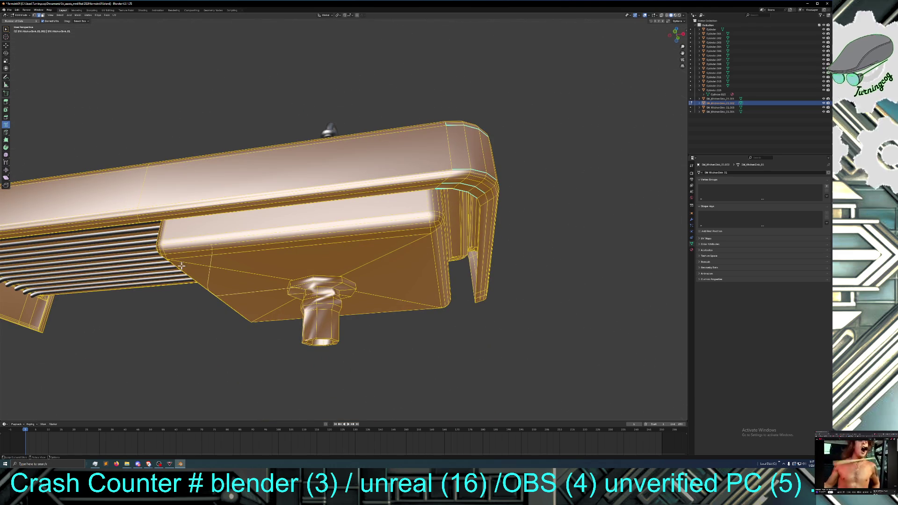
click(6, 45)
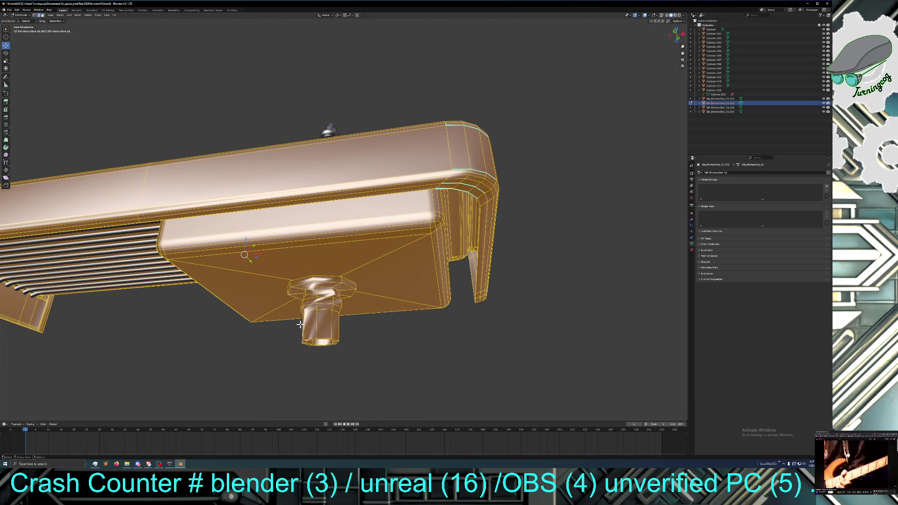
click(303, 325)
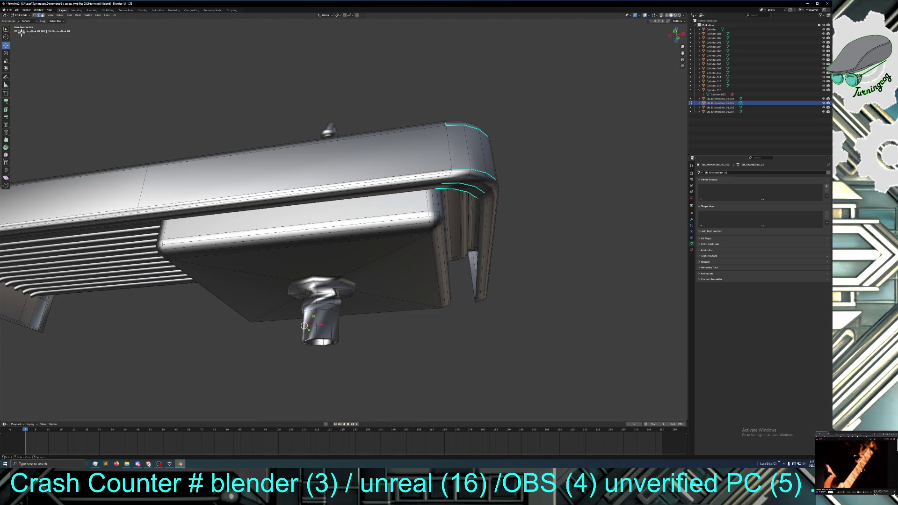
click(284, 343)
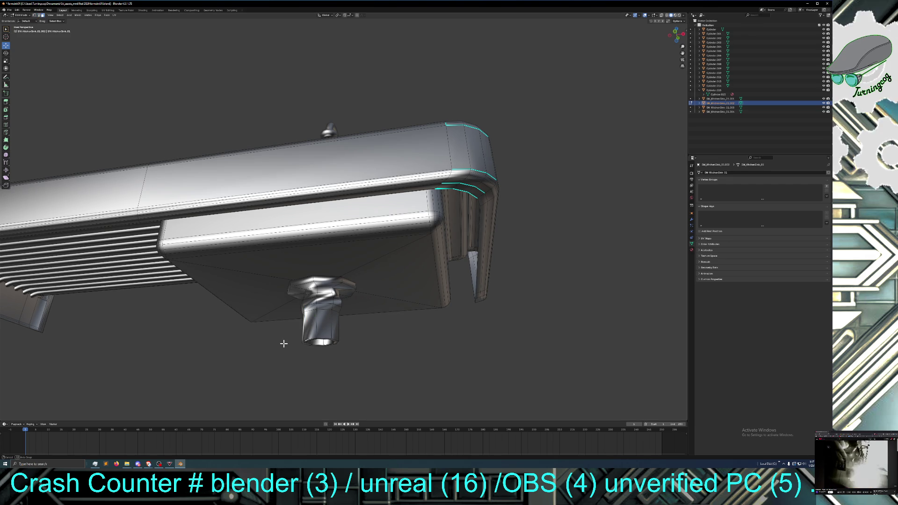
middle_drag(284, 344, 289, 335)
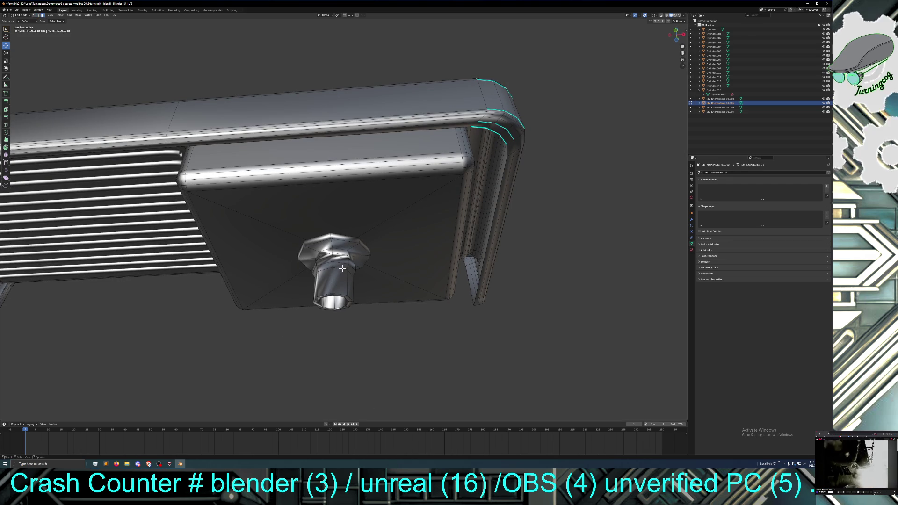
Step: Alt-select face loops on the drain until the ring around its neck is selected
click(339, 246)
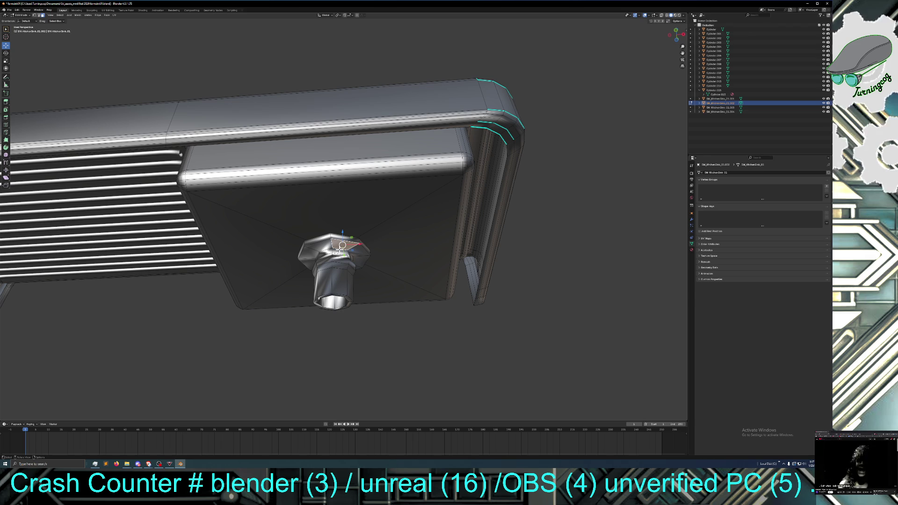
alt+click(340, 247)
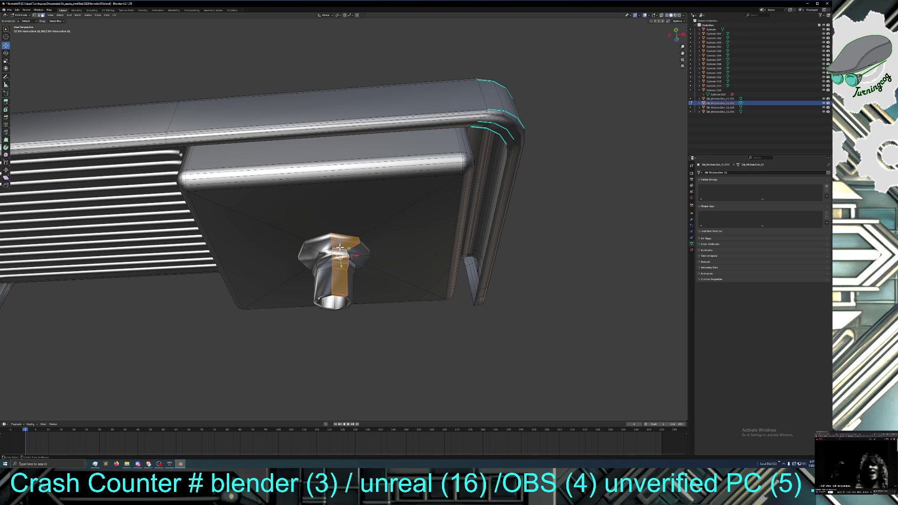
shift+click(329, 240)
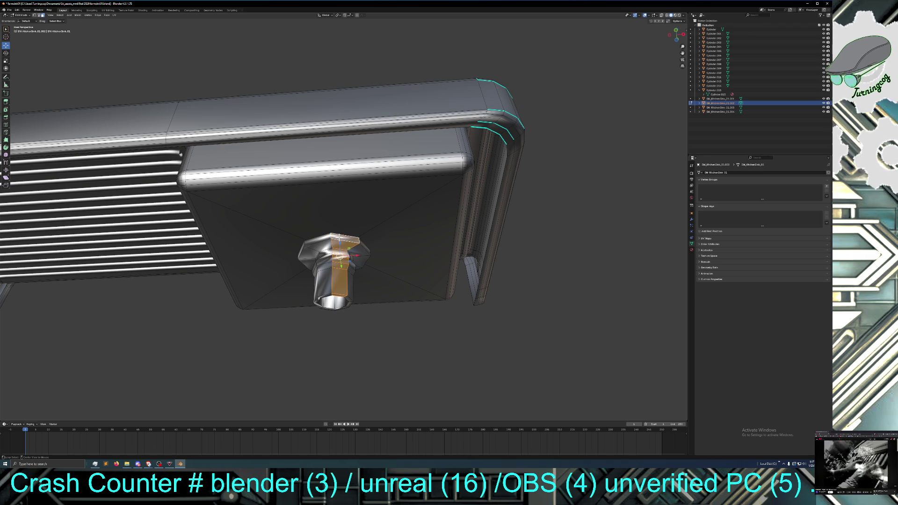
key(alt+a)
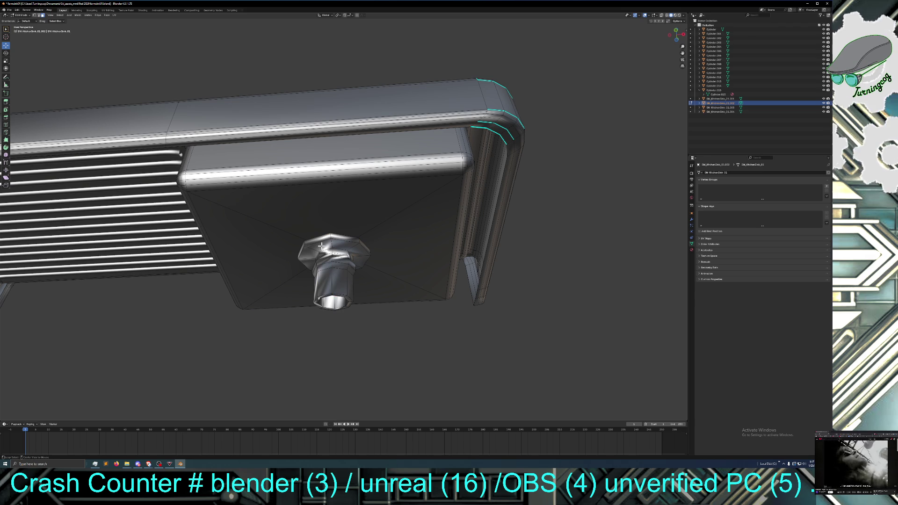
alt+click(322, 246)
alt+click(346, 267)
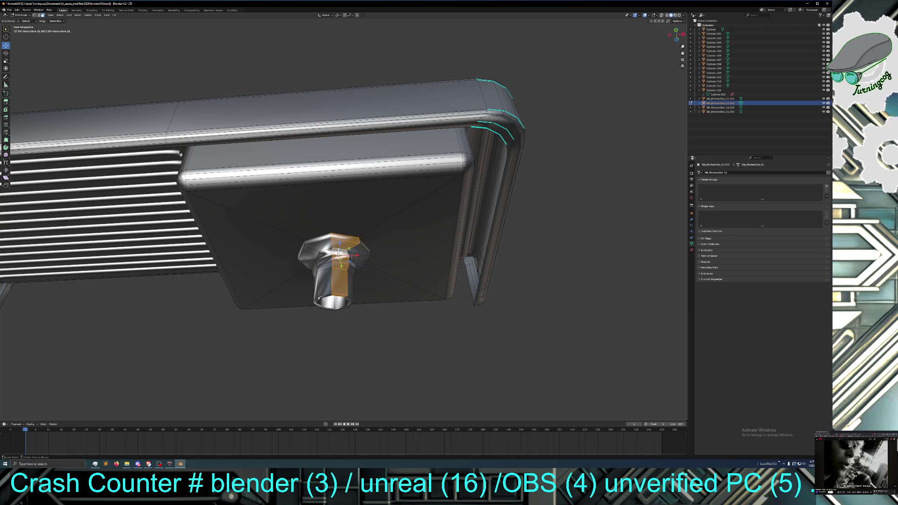
alt+click(350, 272)
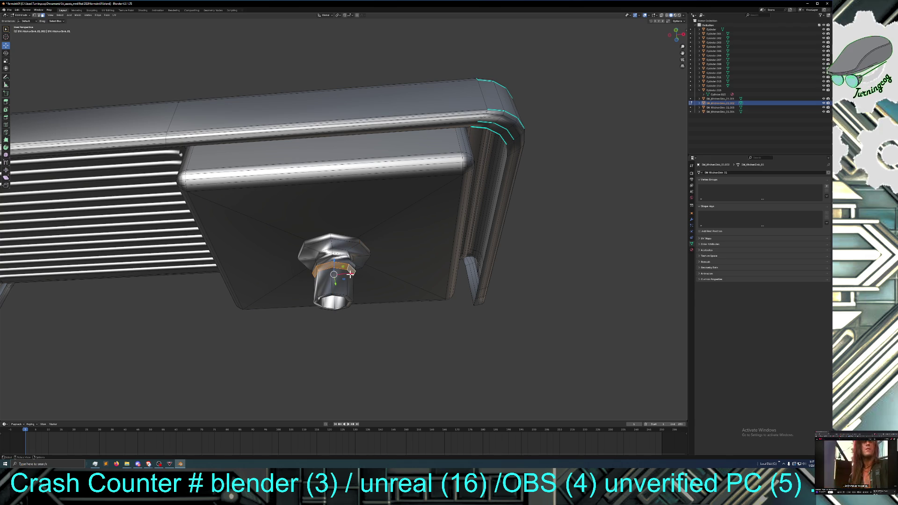
key(ctrl+KP_Add)
key(ctrl+KP_Add)
key(ctrl+KP_Add)
Step: Grow the selection with Select More and Ctrl+L to cover the entire drain fitting
key(ctrl+KP_Add)
scroll(330, 285, down, 5)
middle_drag(331, 286, 345, 322)
key(ctrl+KP_Add)
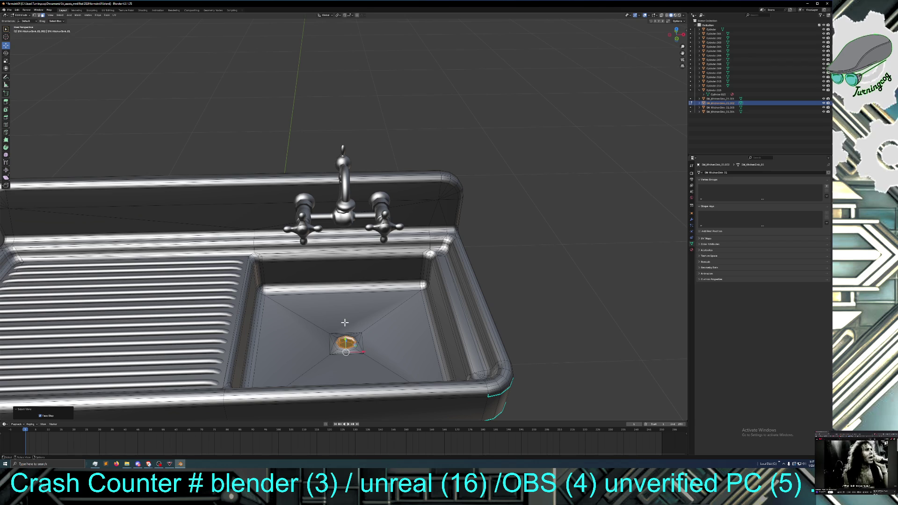
key(ctrl+l)
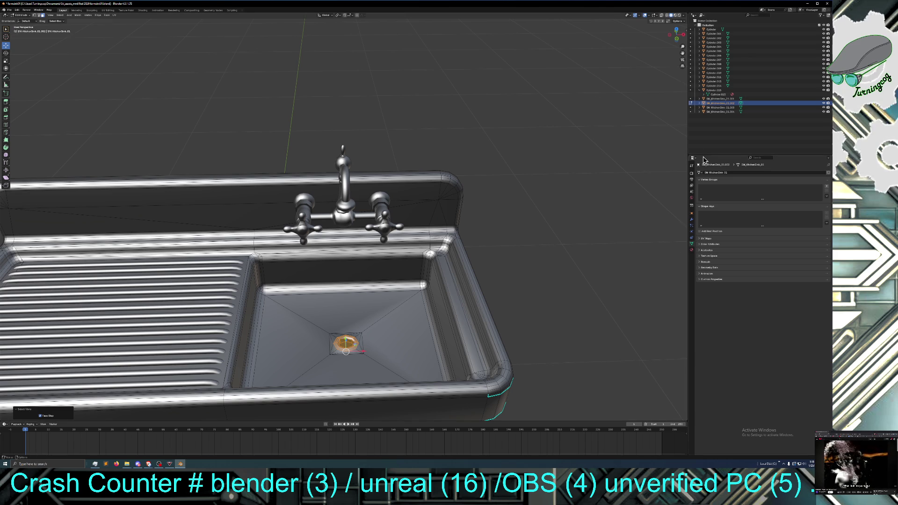
click(692, 197)
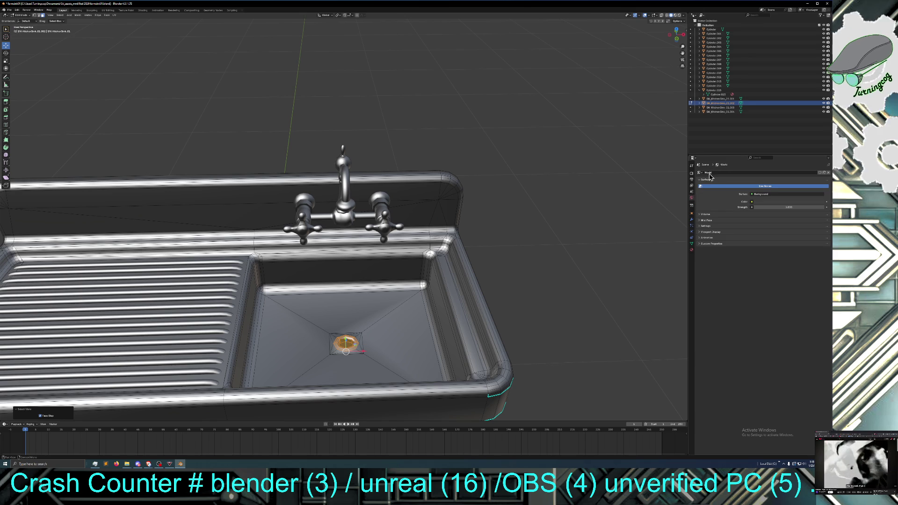
Step: Assign the plain default 'Material' to the sink's material slot
click(692, 251)
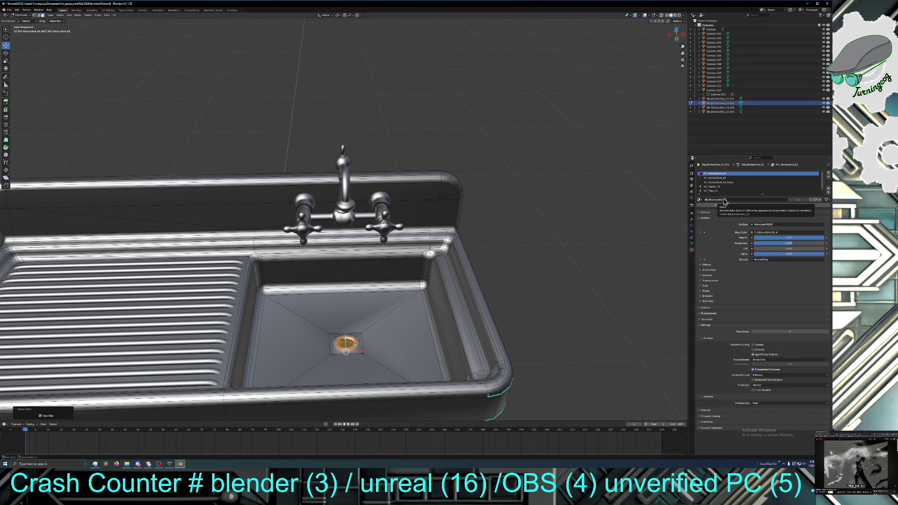
scroll(722, 190, down, 1)
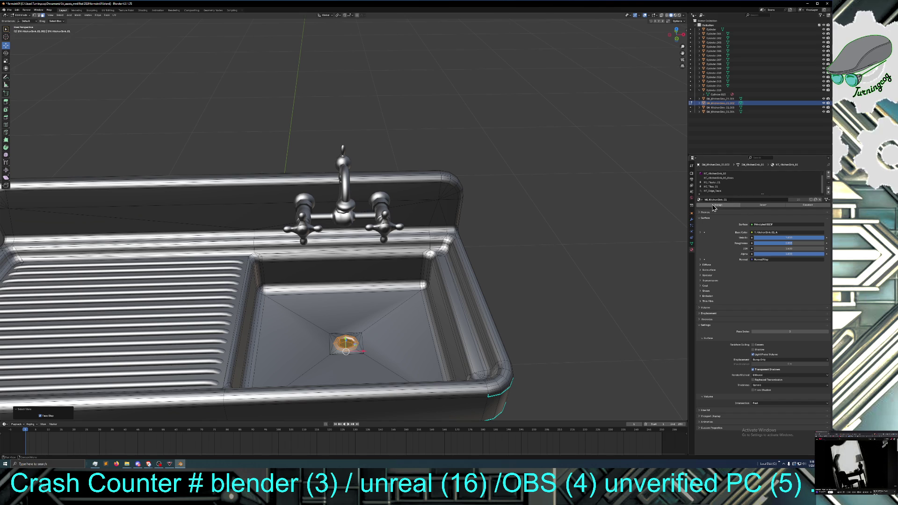
click(700, 201)
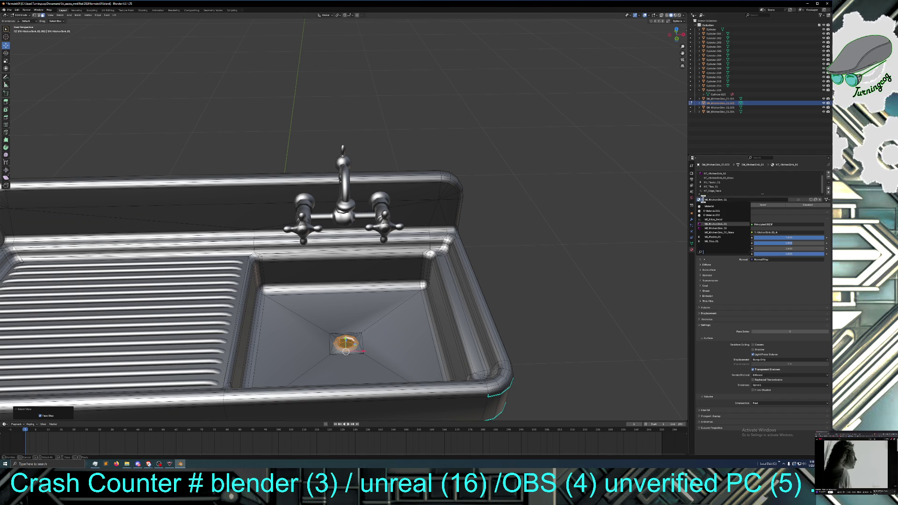
click(711, 207)
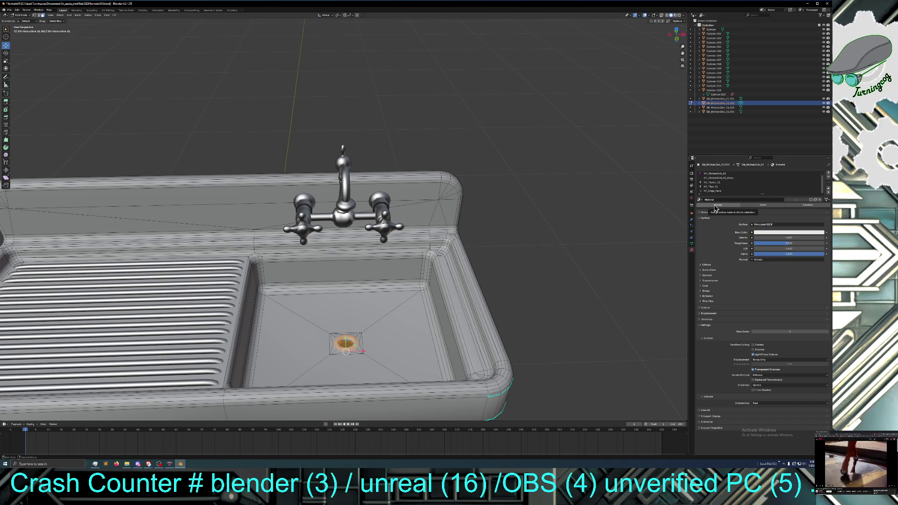
click(17, 9)
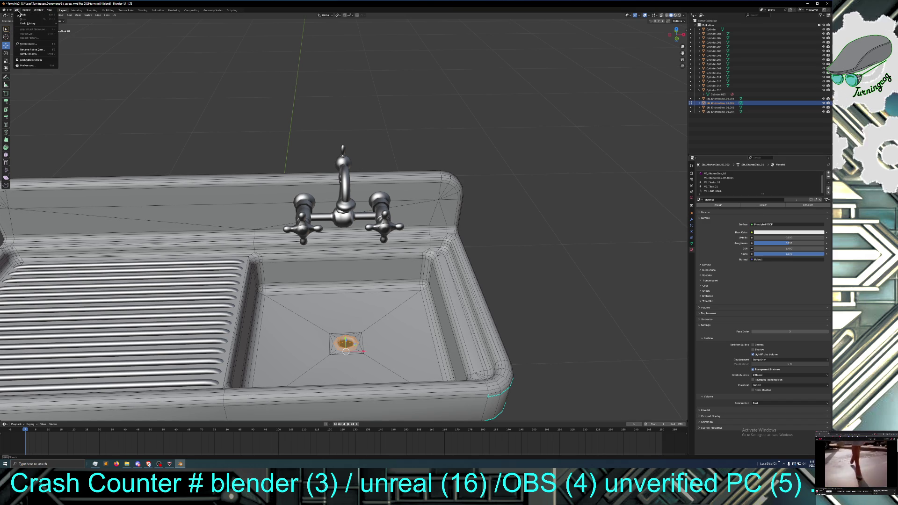
click(22, 18)
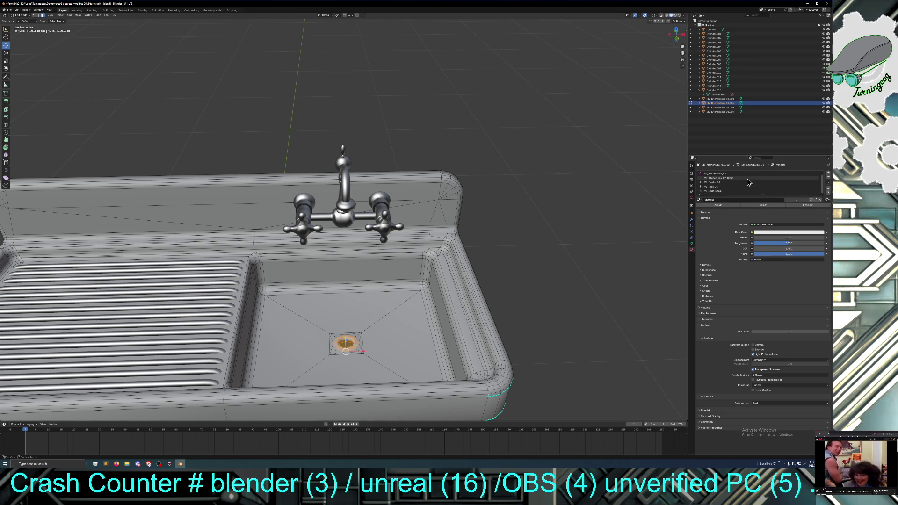
Step: Select the glass material slot and try to remove it while in Edit Mode
click(746, 174)
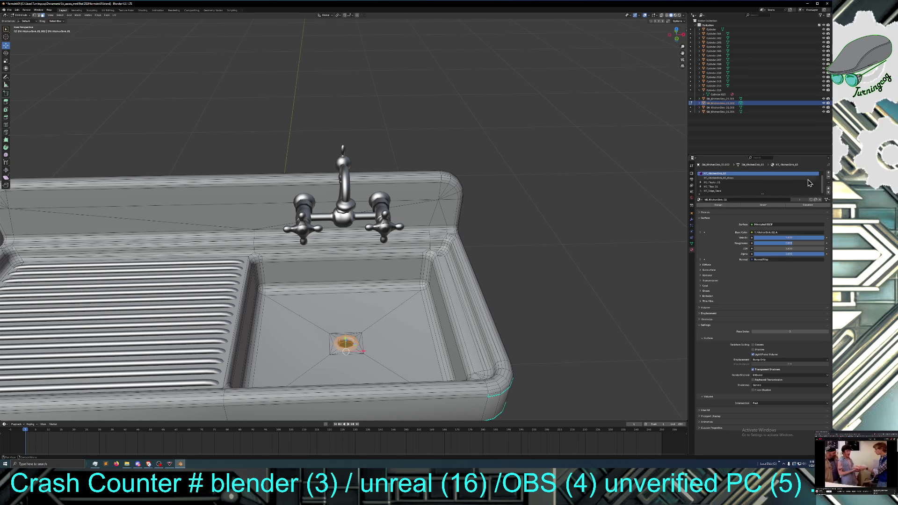
click(733, 179)
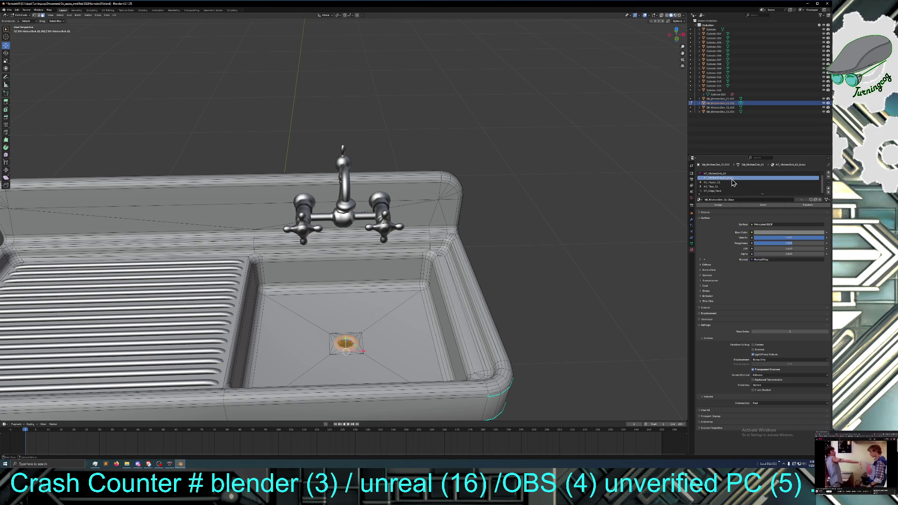
click(829, 181)
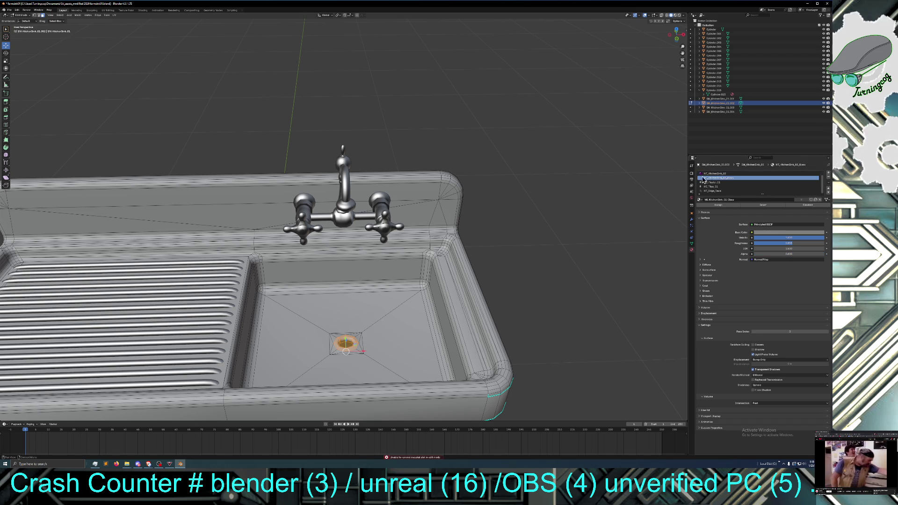
click(652, 174)
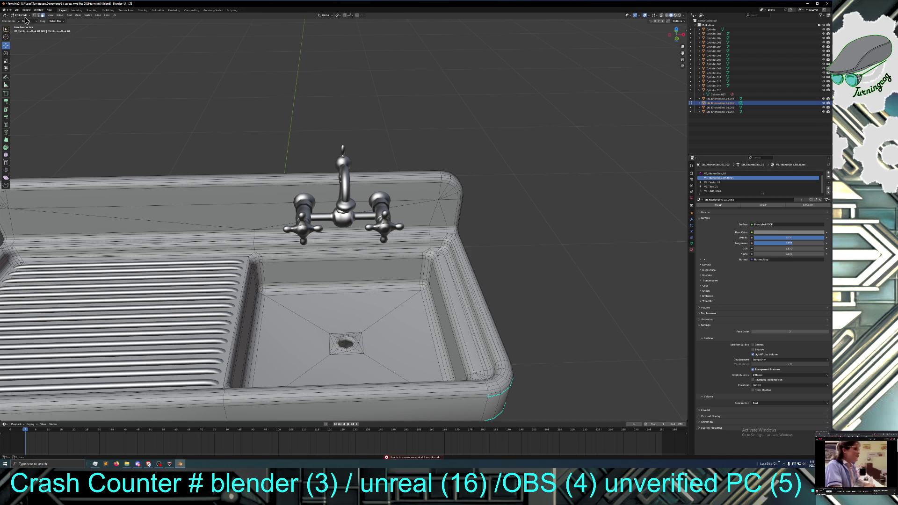
Step: In Object Mode, remove the glass, MT_Plaster_01, MT_Tiles_01 and MT_Edge_Decal slots
key(Tab)
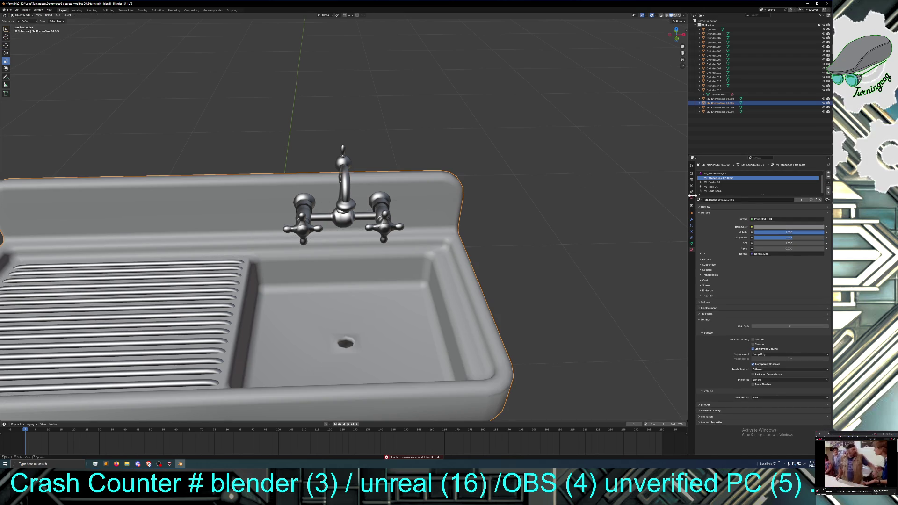
click(829, 178)
click(755, 177)
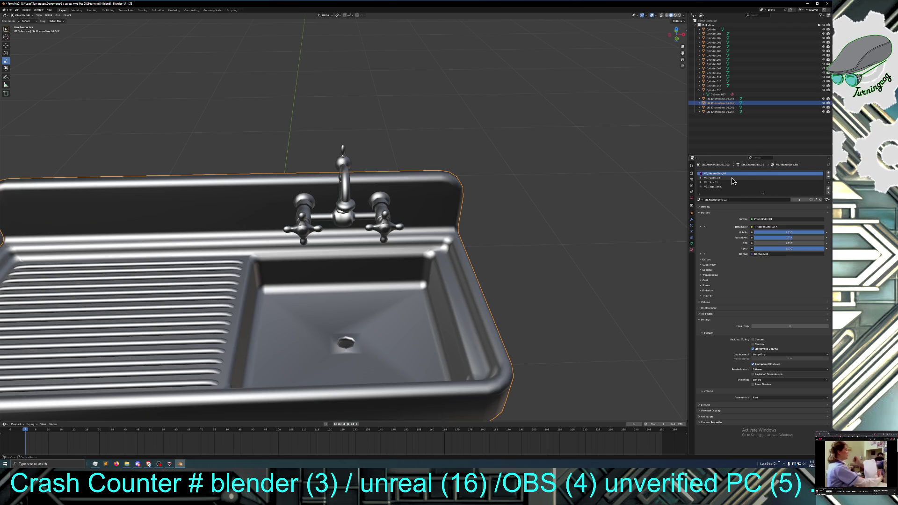
click(725, 178)
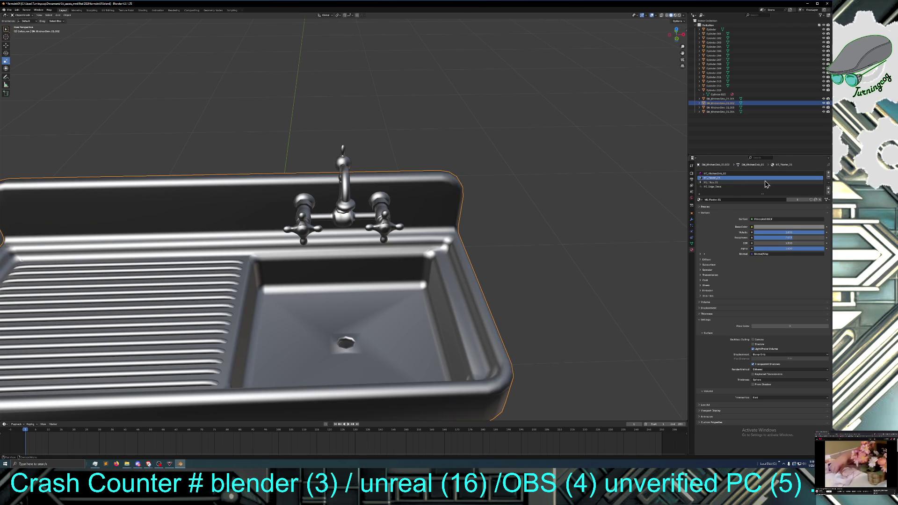
click(830, 182)
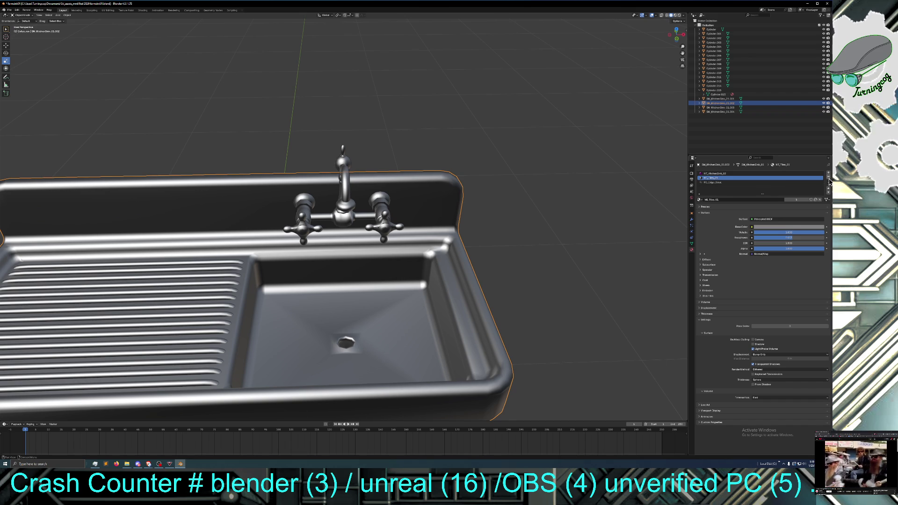
click(829, 182)
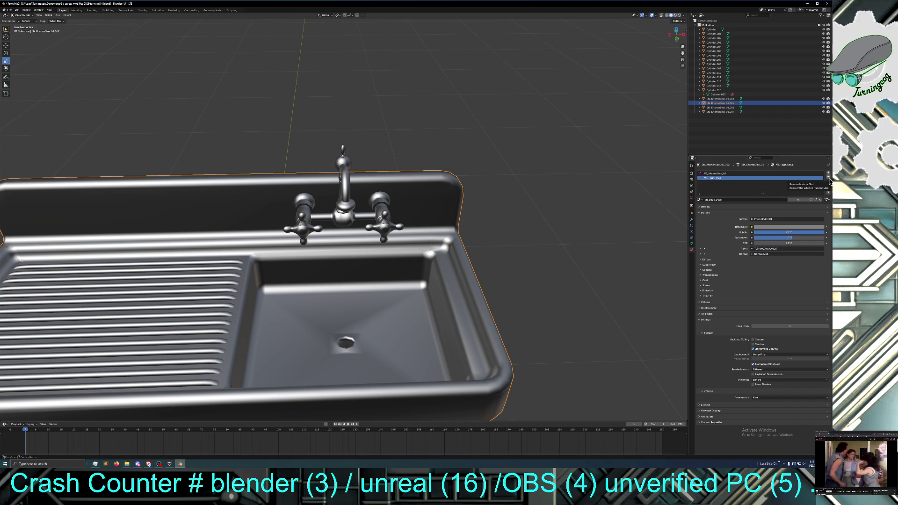
click(830, 182)
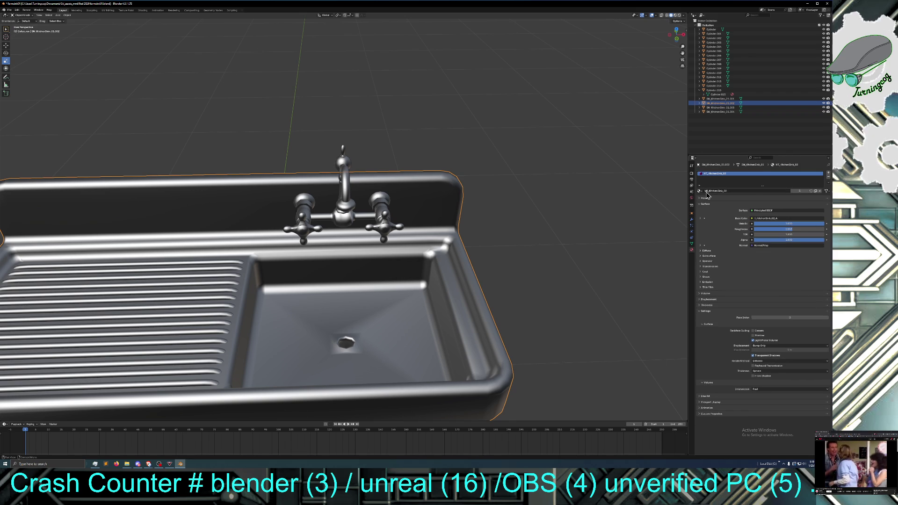
Step: Add a new material slot with a new material named MI_Plumbing
click(828, 175)
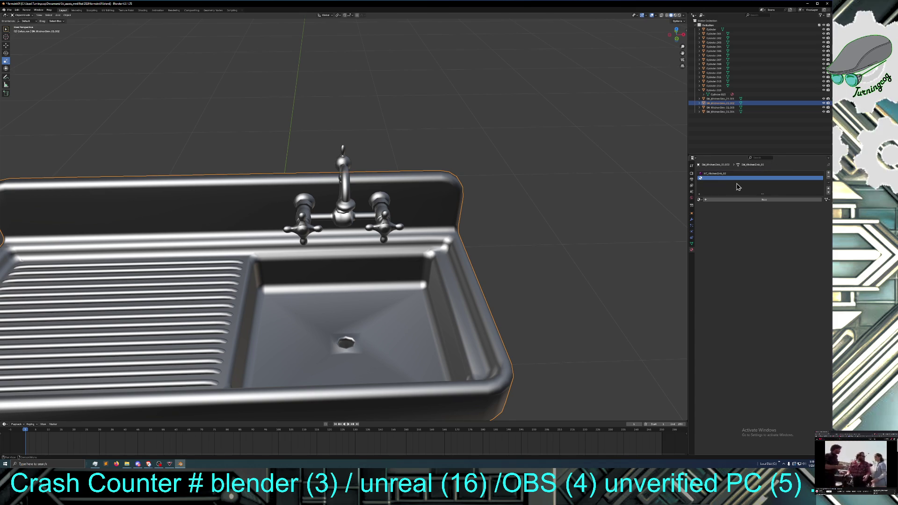
click(700, 200)
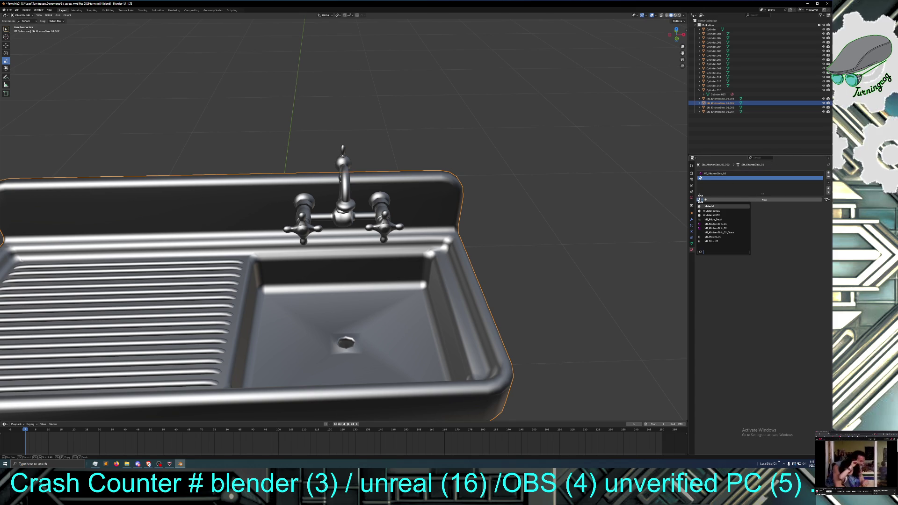
key(Escape)
click(707, 200)
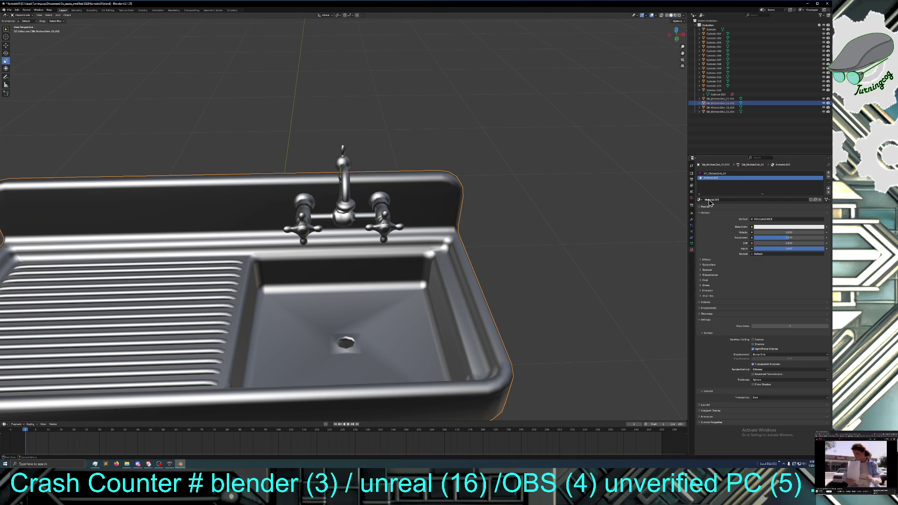
click(722, 202)
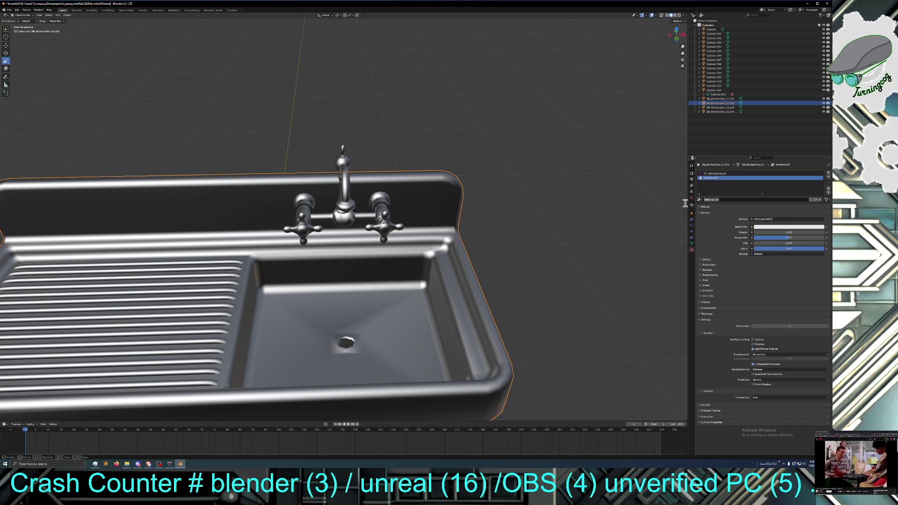
text(sk)
key(BackSpace)
key(BackSpace)
text(plumbing)
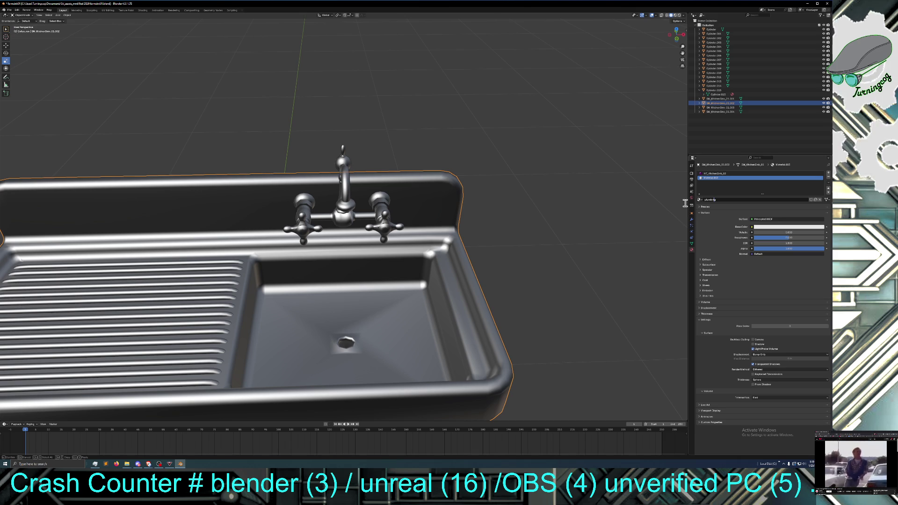
text(M)
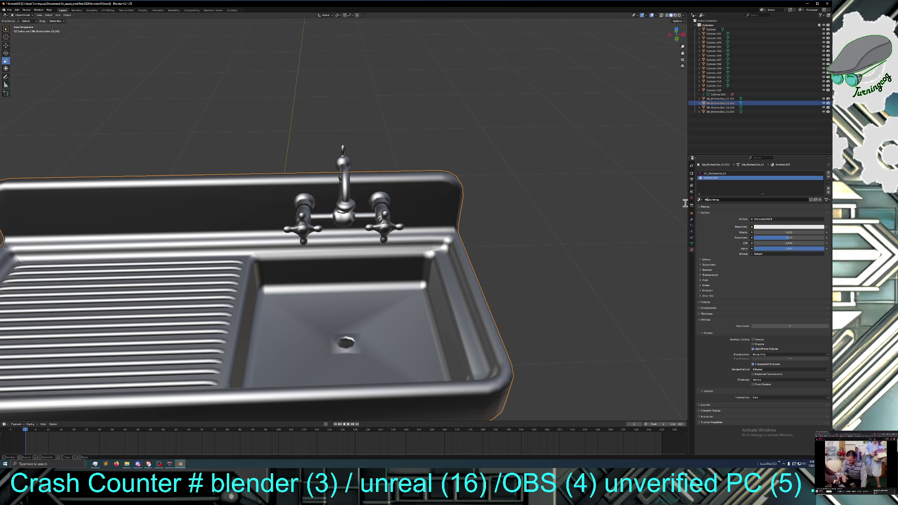
text(I_)
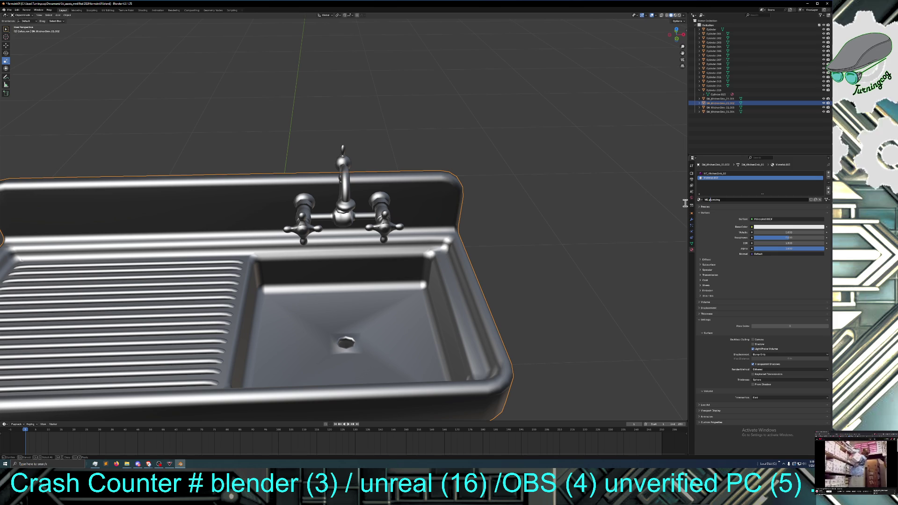
text(P)
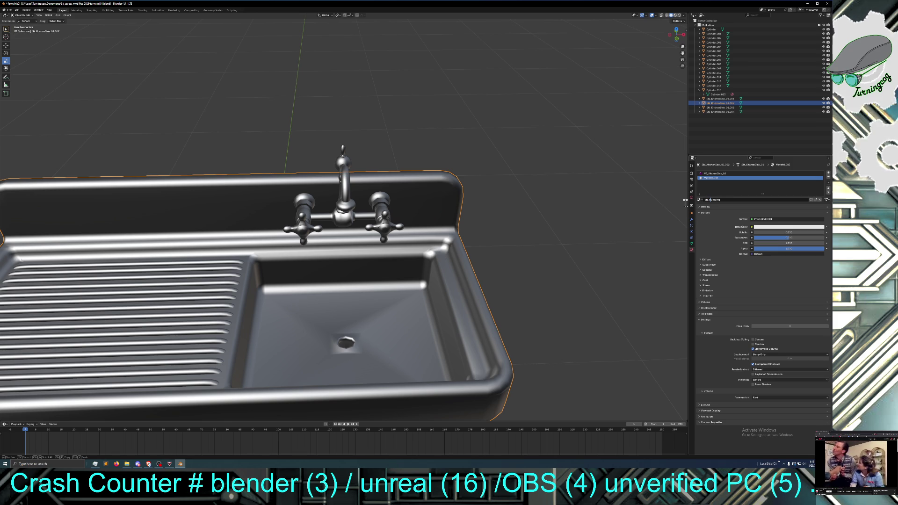
key(Return)
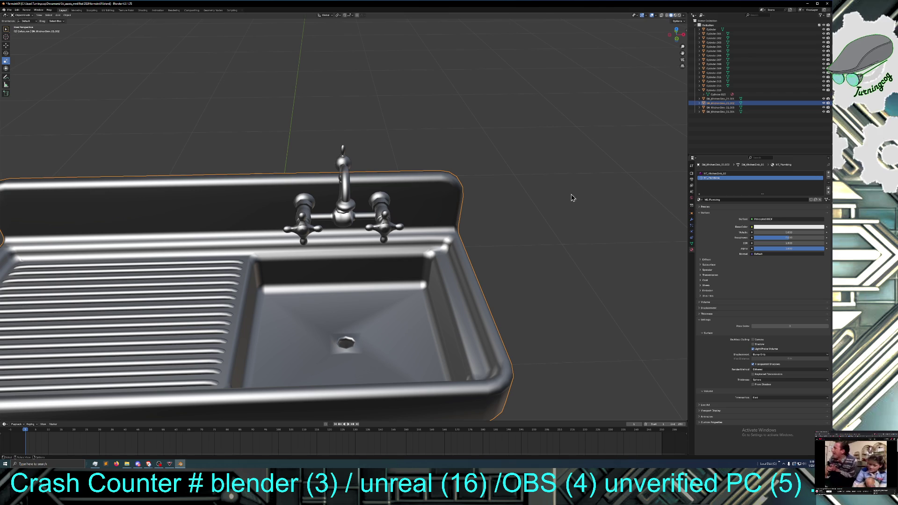
Step: Orbit lower around the sink and switch it back into Edit Mode
middle_drag(558, 211, 554, 199)
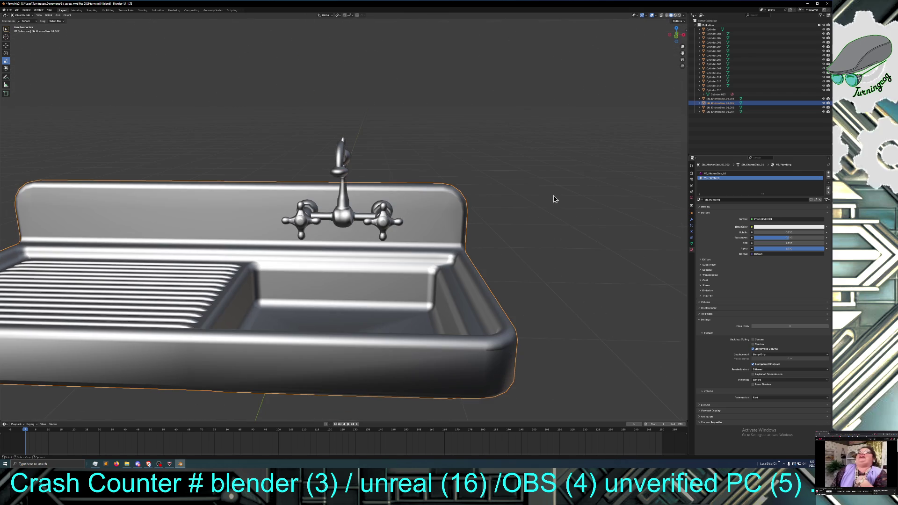
click(22, 15)
click(22, 21)
Step: Select the ring of faces at the drain top and grow it over the whole drain
middle_drag(111, 103, 123, 71)
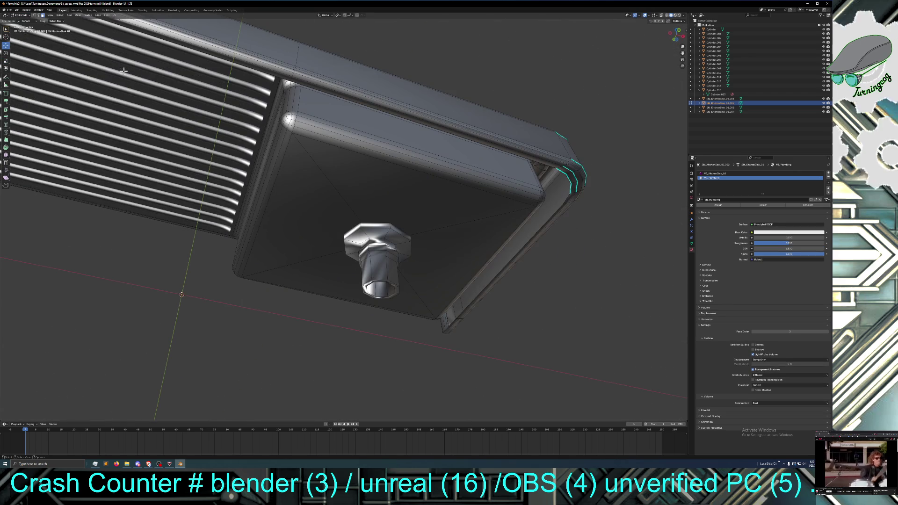
click(366, 221)
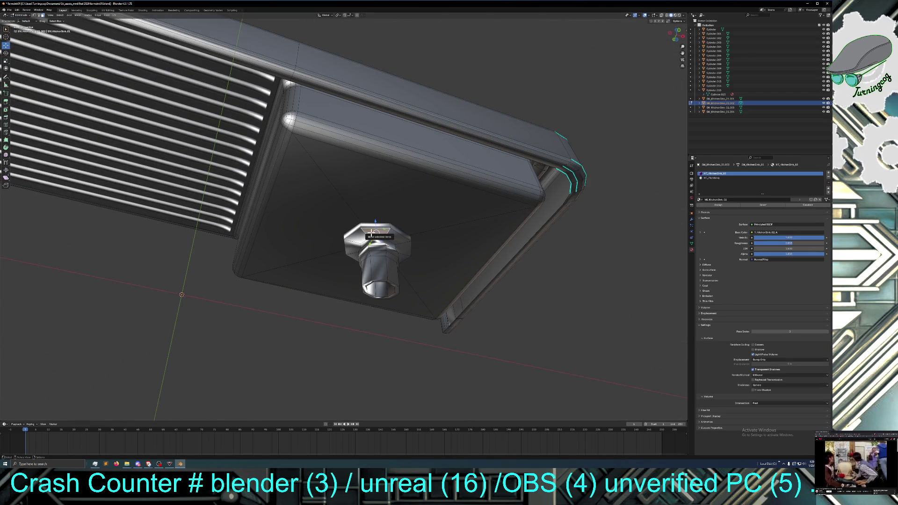
alt+click(371, 233)
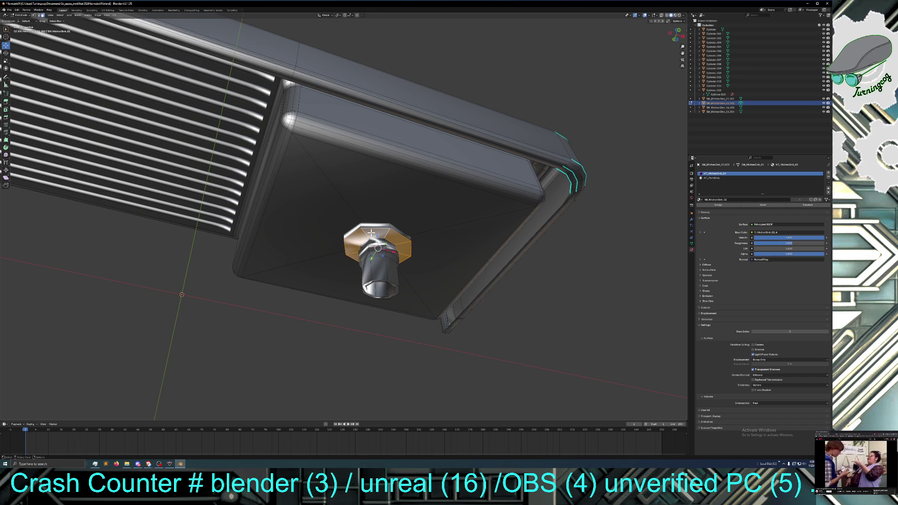
key(ctrl+KP_Add)
key(ctrl+KP_Add)
key(ctrl+KP_Add)
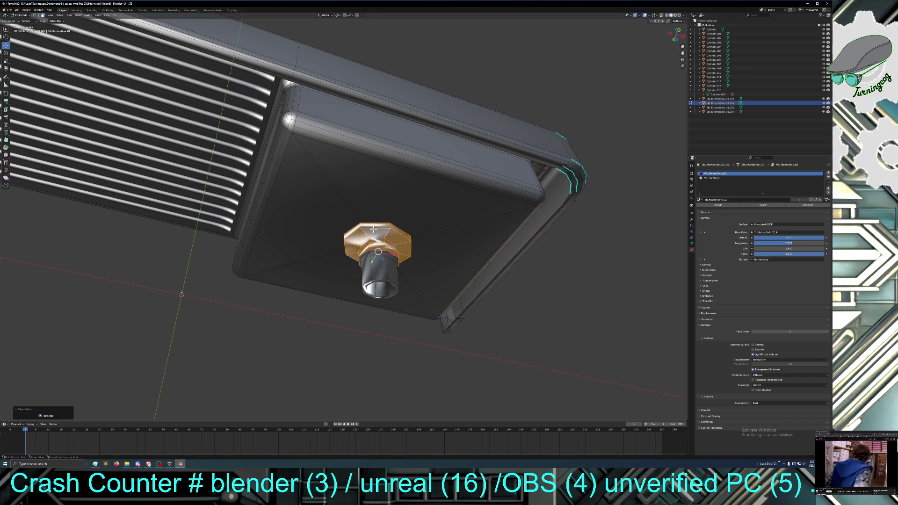
scroll(374, 232, down, 5)
middle_drag(374, 232, 362, 269)
key(ctrl+KP_Add)
key(ctrl+KP_Add)
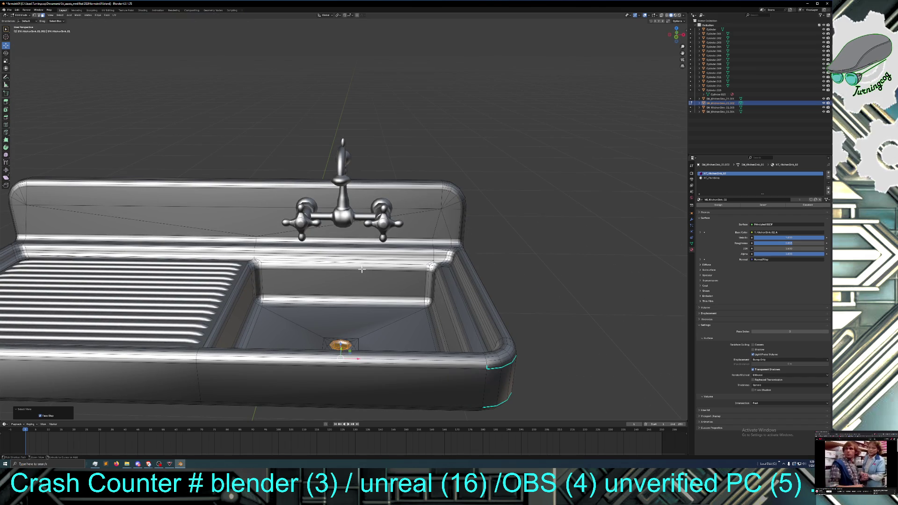
Step: Darken the plumbing material's base colour and assign it to the selected drain faces
click(720, 178)
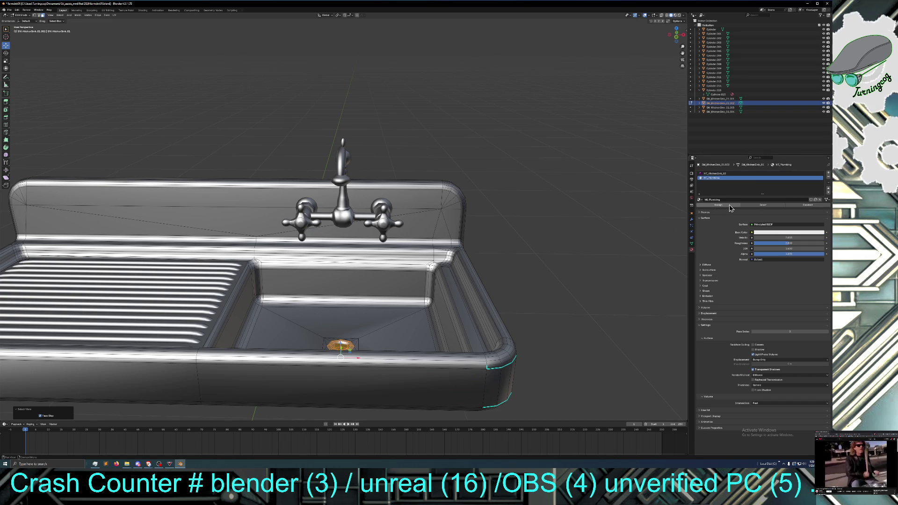
click(771, 233)
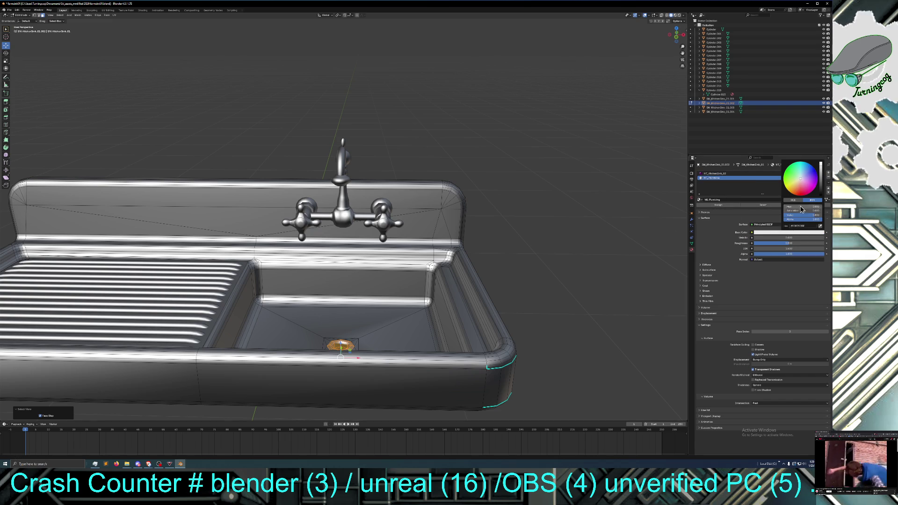
drag(821, 187, 794, 183)
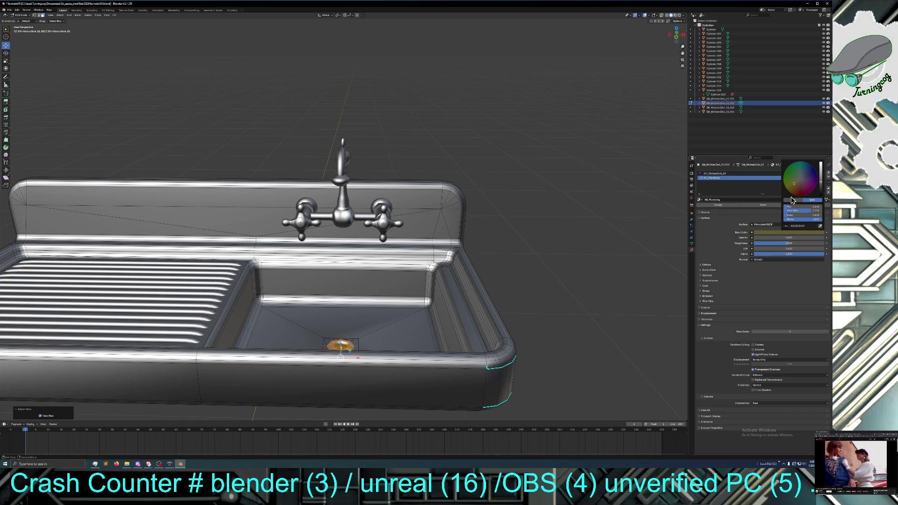
click(737, 207)
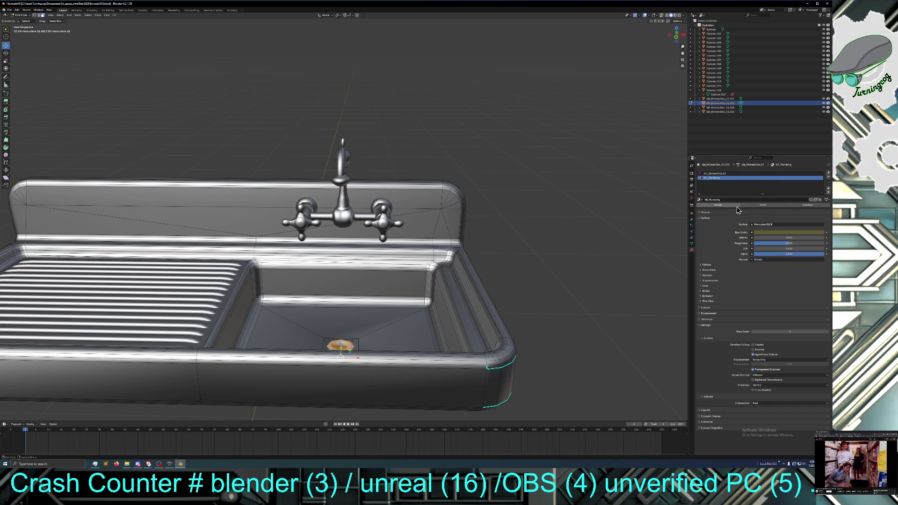
Step: Deselect everything and return the sink to Object Mode, viewing down into the basin
key(alt+a)
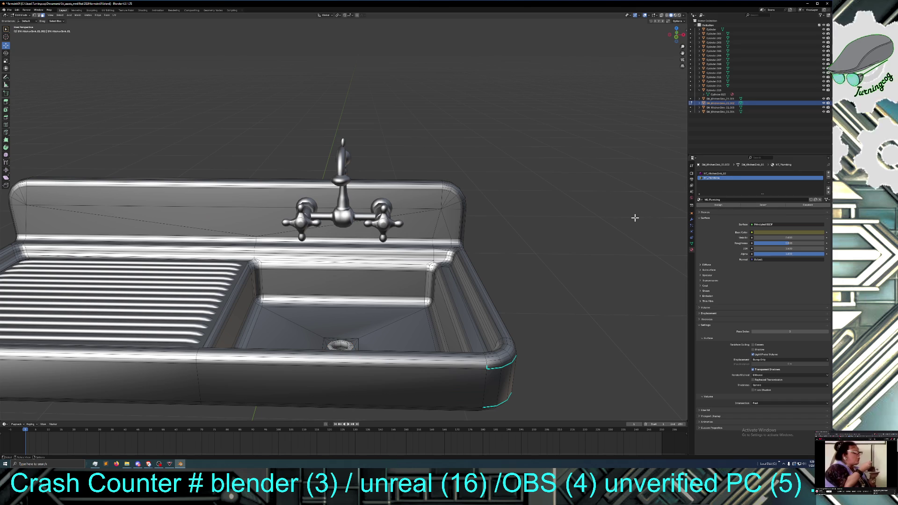
middle_drag(633, 237, 630, 223)
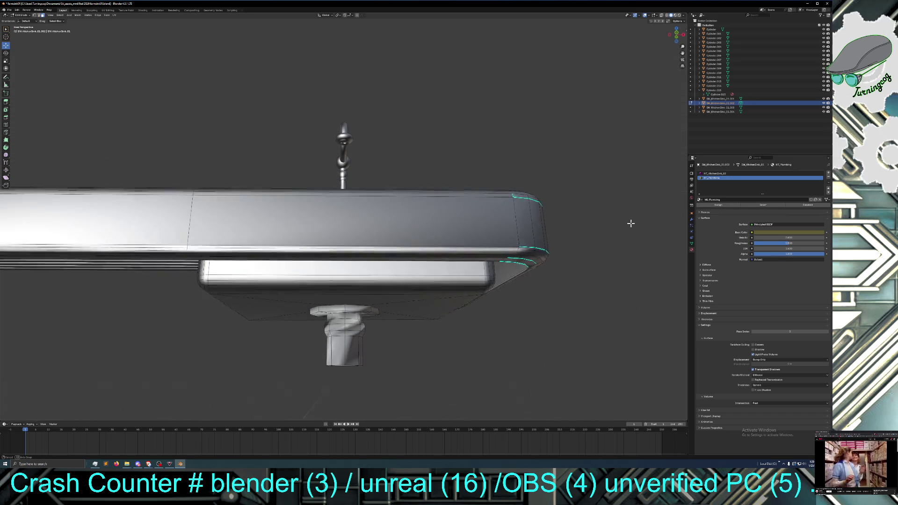
click(27, 16)
click(28, 22)
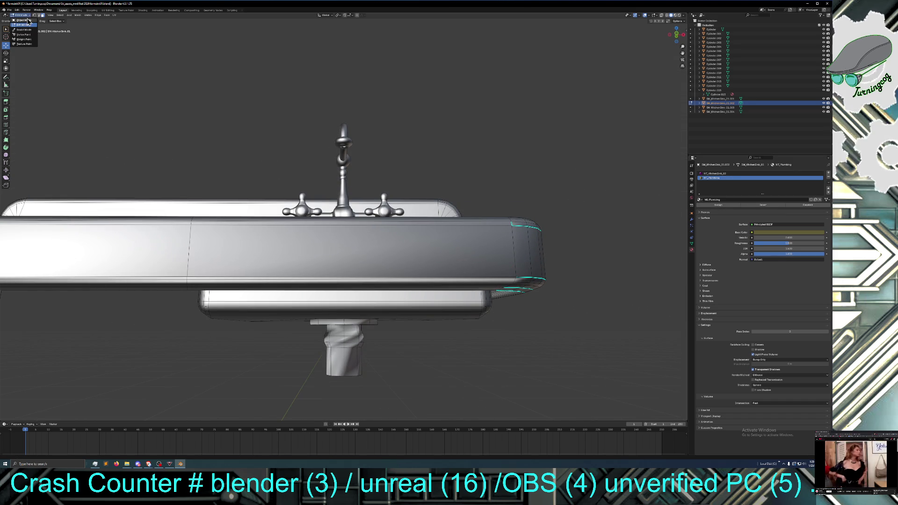
middle_drag(134, 75, 135, 98)
scroll(135, 98, down, 5)
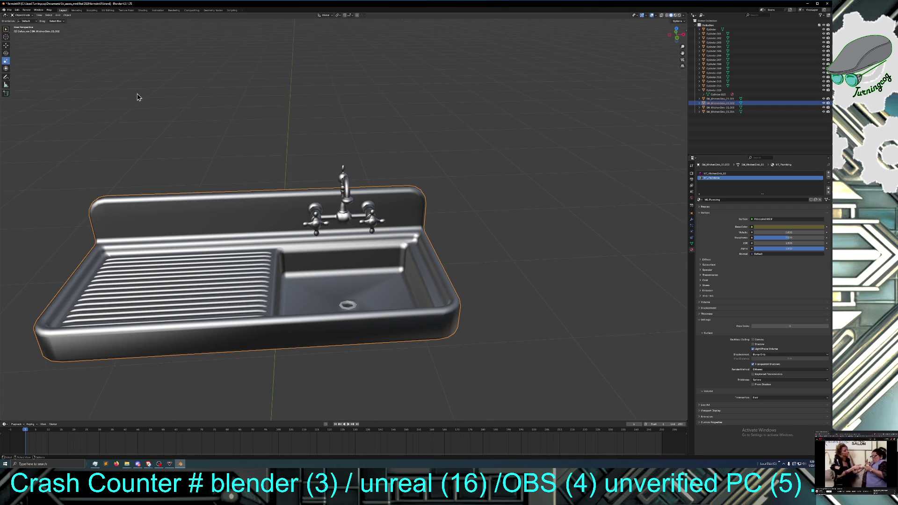
scroll(137, 96, up, 1)
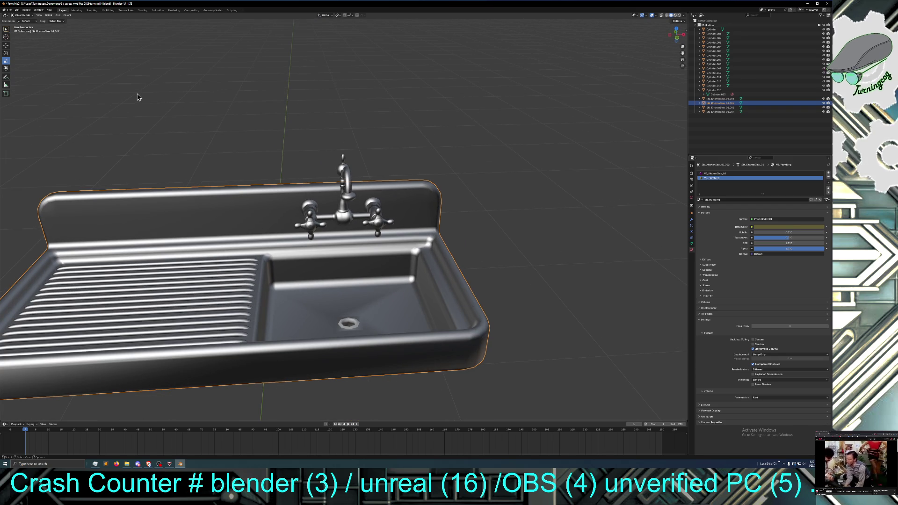
mouse_move(162, 117)
middle_down()
mouse_move(159, 89)
mouse_move(197, 160)
middle_up()
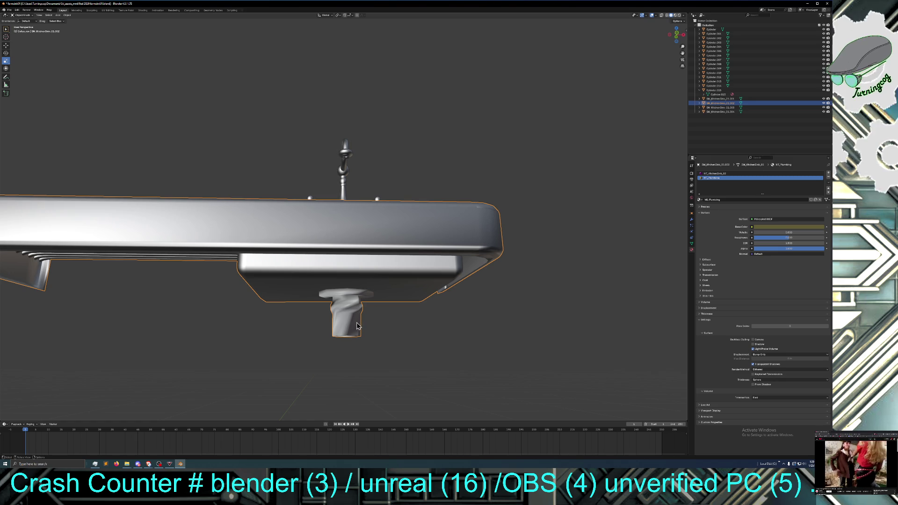
mouse_move(357, 325)
middle_down()
mouse_move(346, 327)
mouse_move(343, 346)
mouse_move(346, 330)
middle_up()
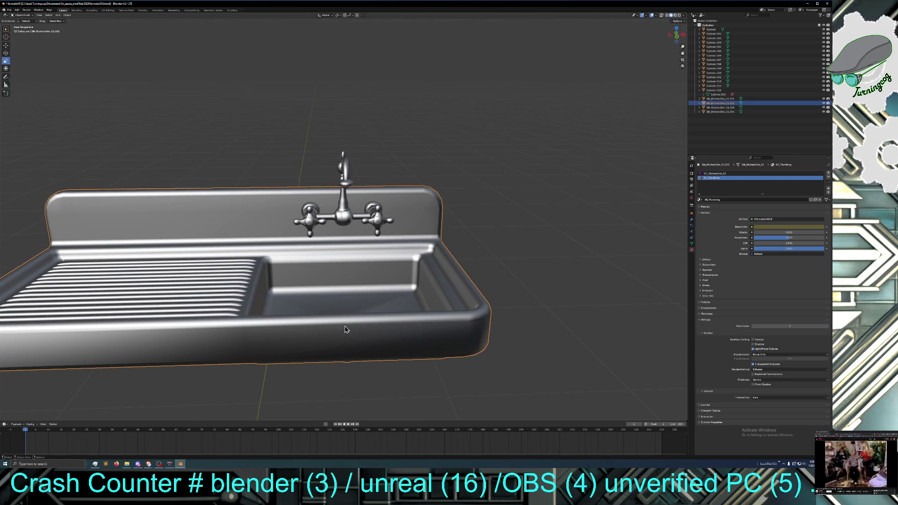
Step: Cycle the viewport through Material Preview, Rendered and Solid shading, ending on Material Preview
click(675, 16)
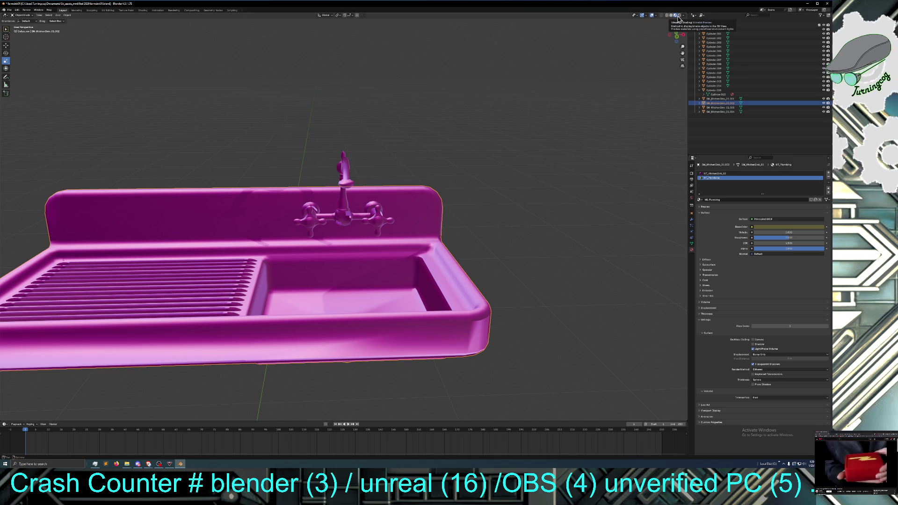
click(680, 16)
click(675, 16)
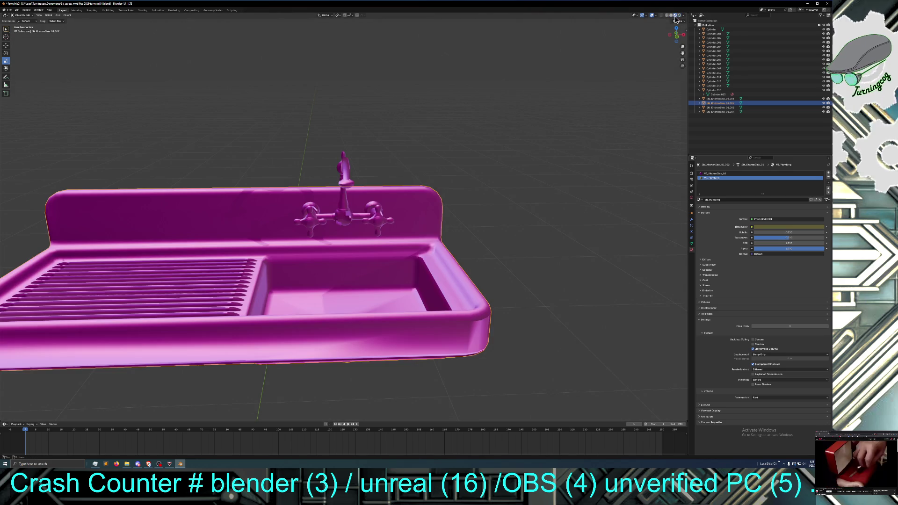
click(672, 16)
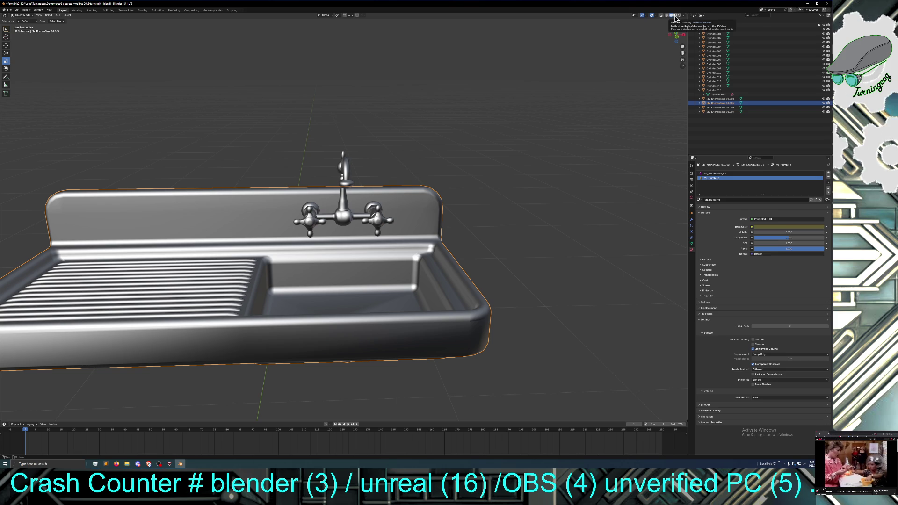
click(675, 15)
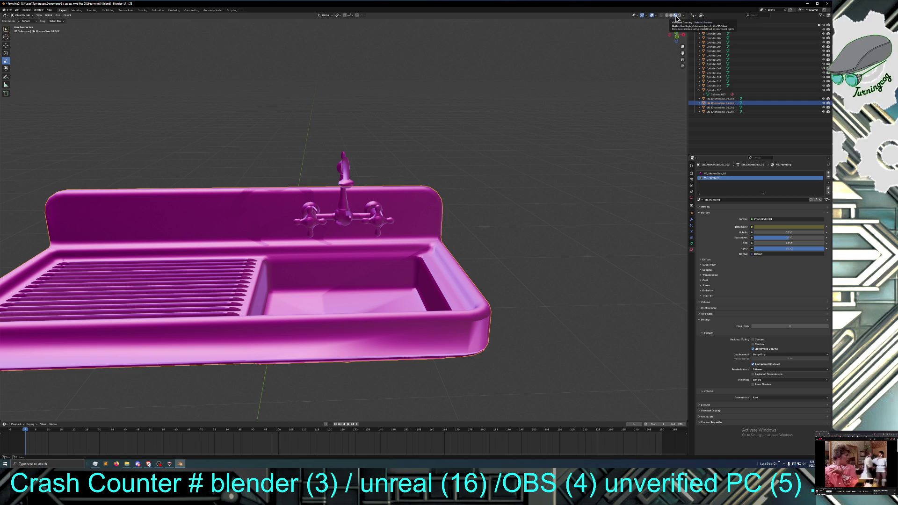
mouse_move(605, 49)
middle_down()
mouse_move(607, 65)
mouse_move(607, 49)
middle_up()
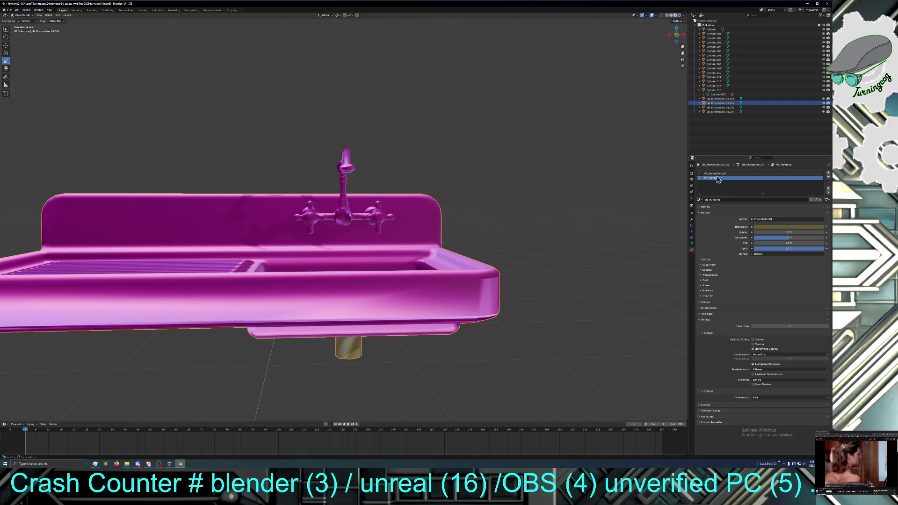
Step: Select the kitchen sink material slot, view the sink's right end, and enable Light Probe Volume
click(701, 174)
mouse_move(576, 164)
middle_down()
mouse_move(570, 172)
mouse_move(572, 158)
mouse_move(567, 177)
mouse_move(469, 190)
middle_up()
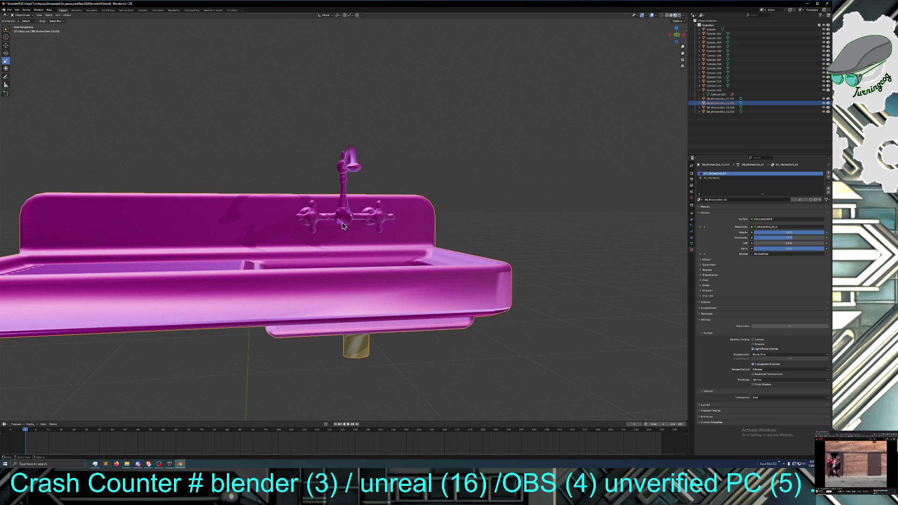
mouse_move(343, 225)
middle_down()
mouse_move(336, 240)
mouse_move(360, 223)
middle_up()
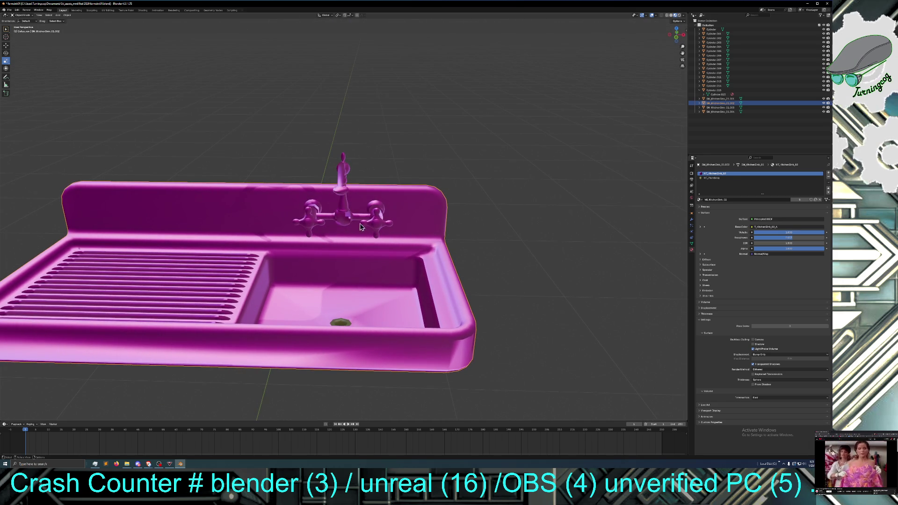
click(759, 200)
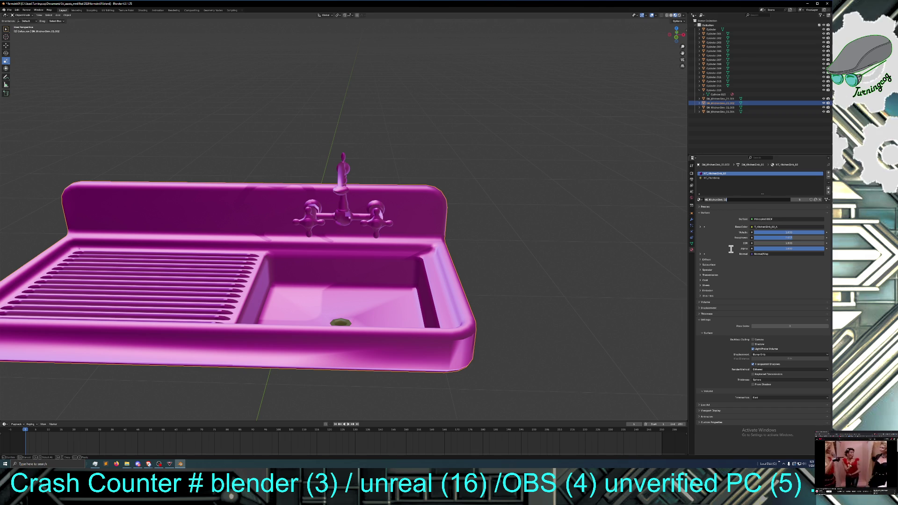
click(753, 349)
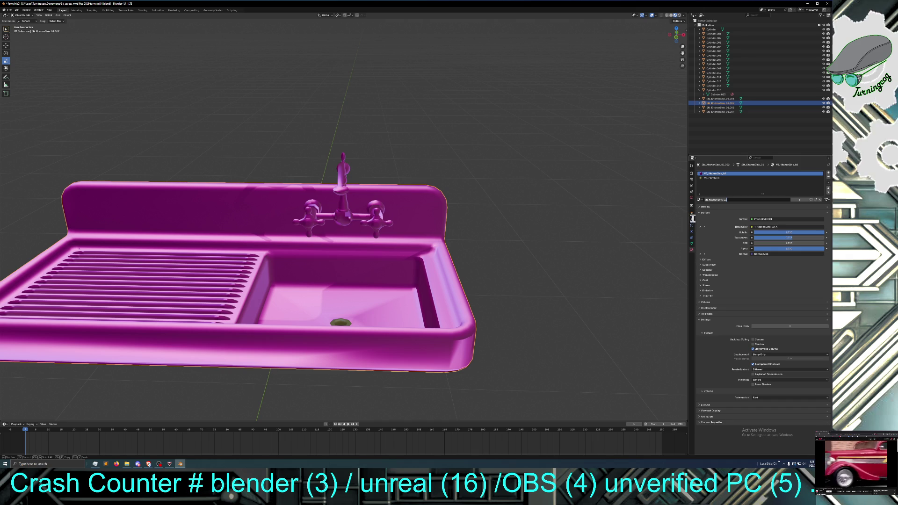
Step: Expand the sink material's Preview panel to show the magenta sphere, and toggle the Base Color image settings
click(708, 174)
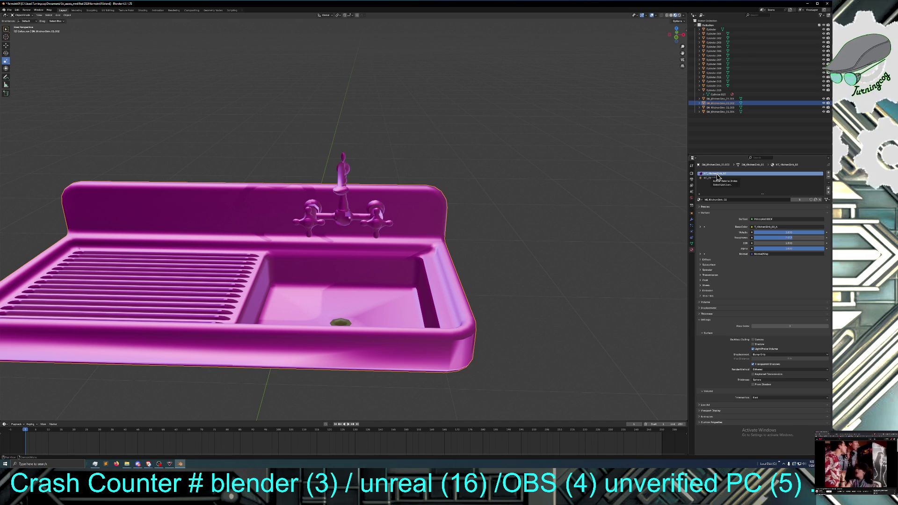
click(701, 207)
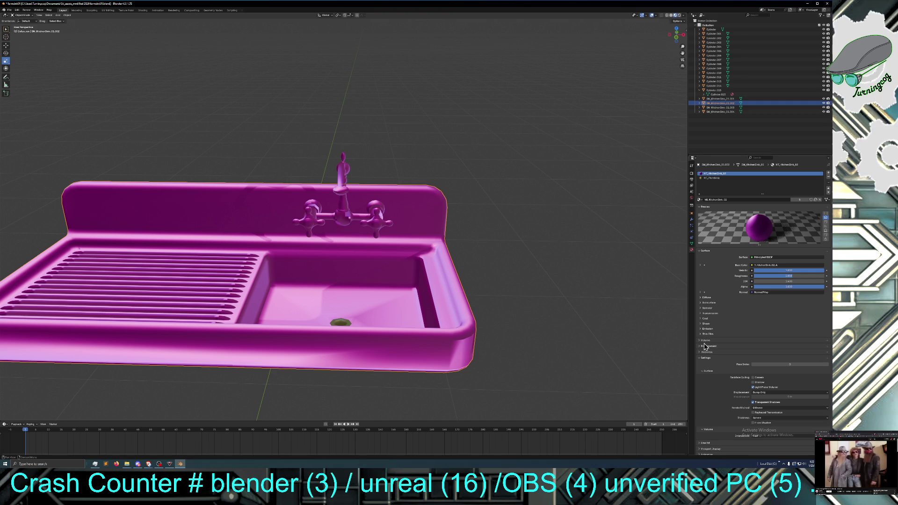
click(700, 266)
click(701, 268)
click(701, 268)
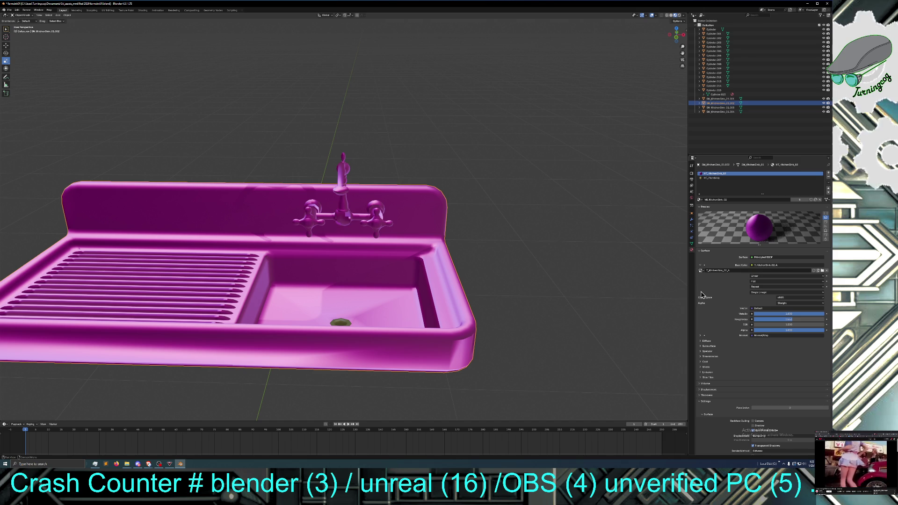
click(701, 267)
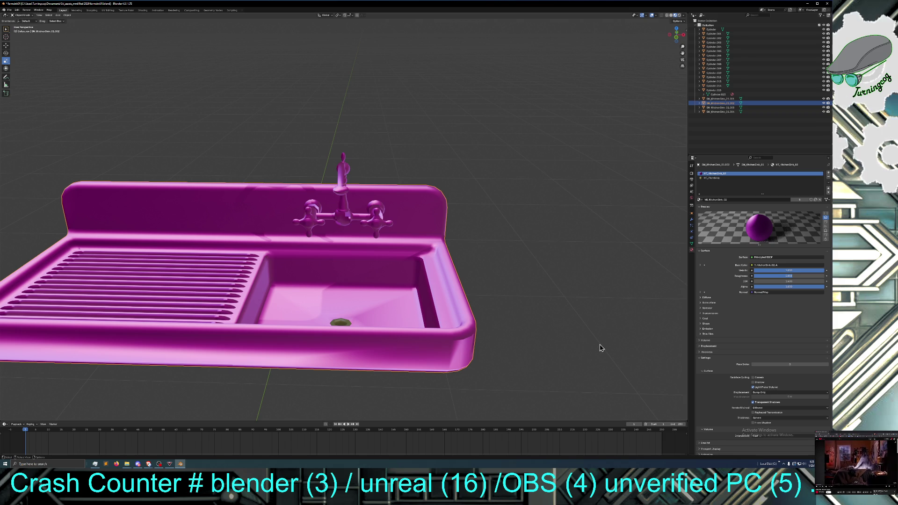
middle_drag(601, 348, 602, 324)
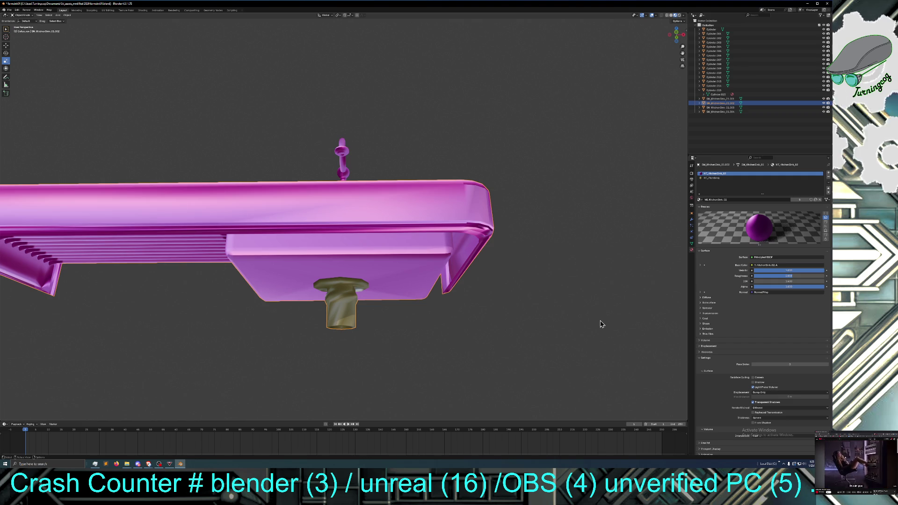
middle_drag(602, 324, 604, 354)
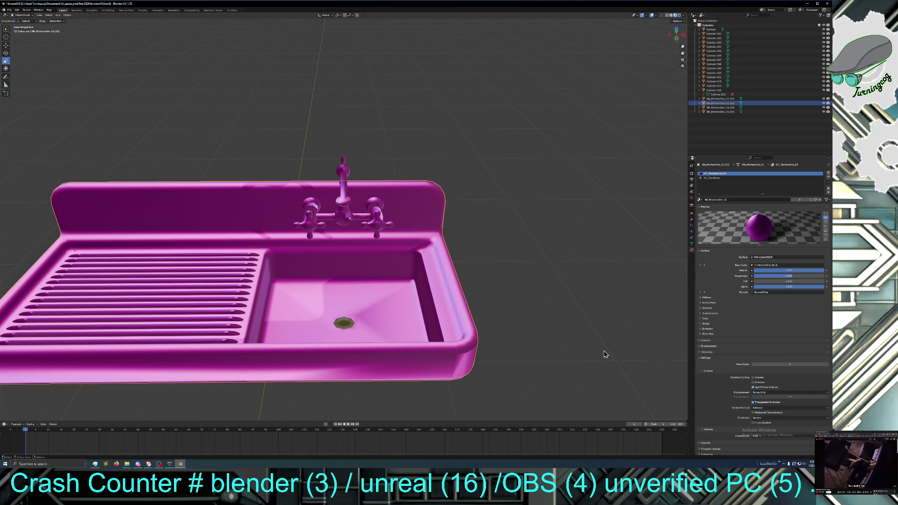
middle_drag(605, 354, 601, 344)
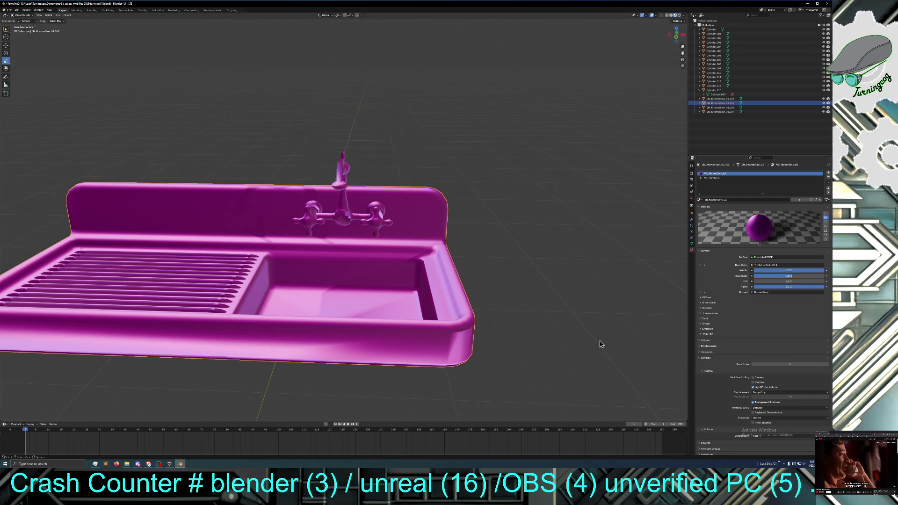
mouse_move(602, 341)
middle_down()
mouse_move(630, 333)
mouse_move(576, 339)
mouse_move(589, 333)
mouse_move(585, 323)
mouse_move(571, 331)
mouse_move(584, 349)
mouse_move(553, 345)
mouse_move(563, 334)
mouse_move(611, 339)
mouse_move(557, 338)
middle_up()
scroll(558, 338, up, 1)
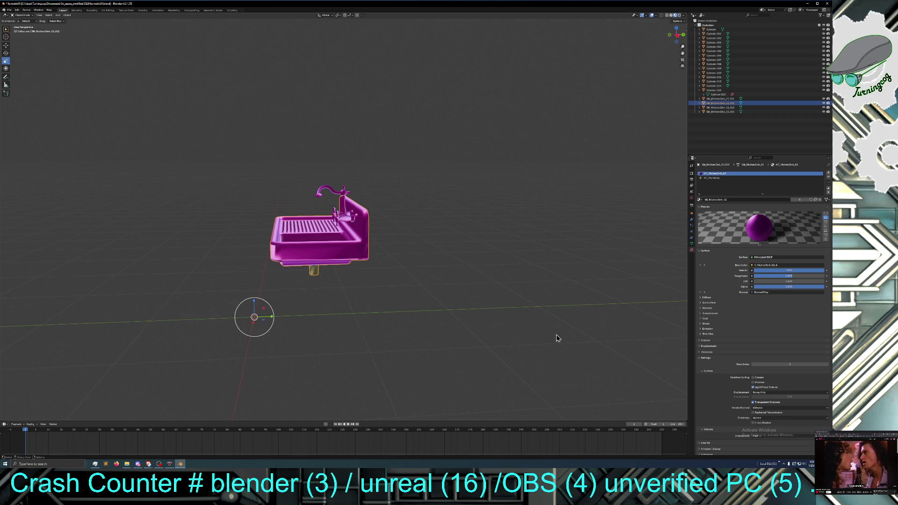
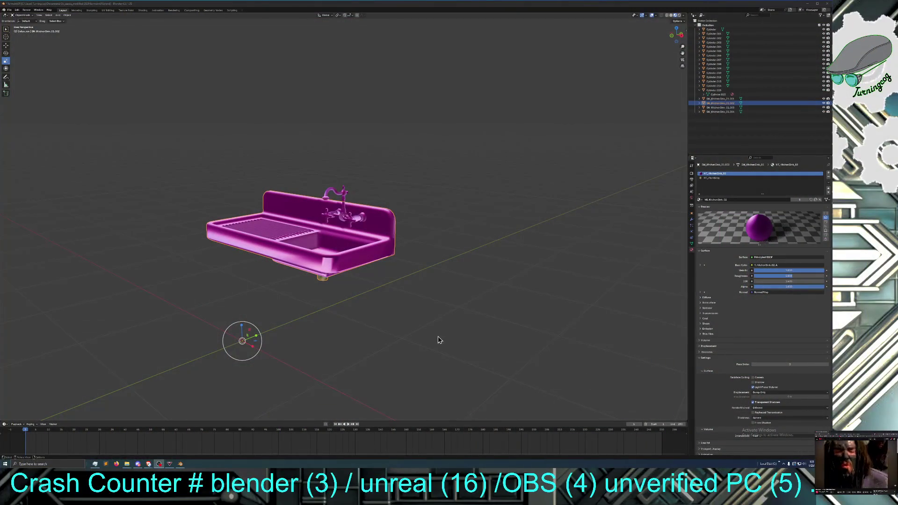
Step: Zoom in and select the grate, then the whole sink body
scroll(450, 342, up, 2)
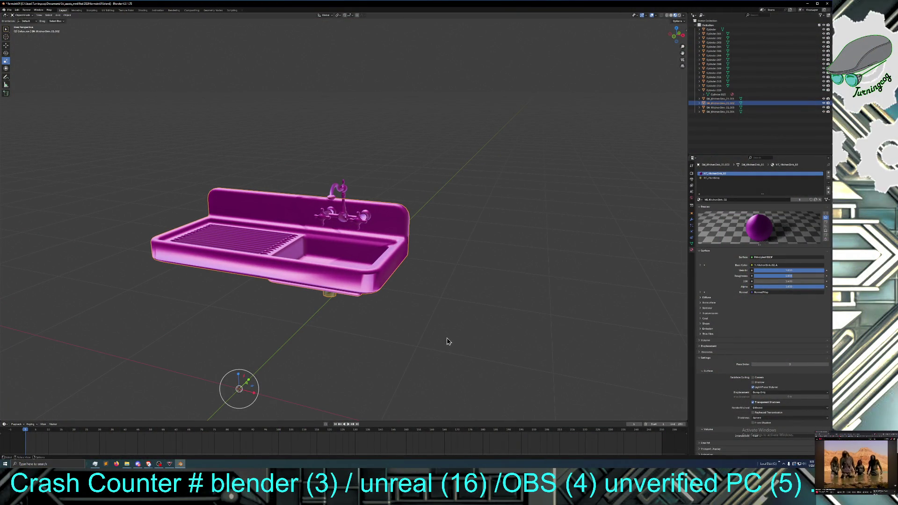
click(299, 227)
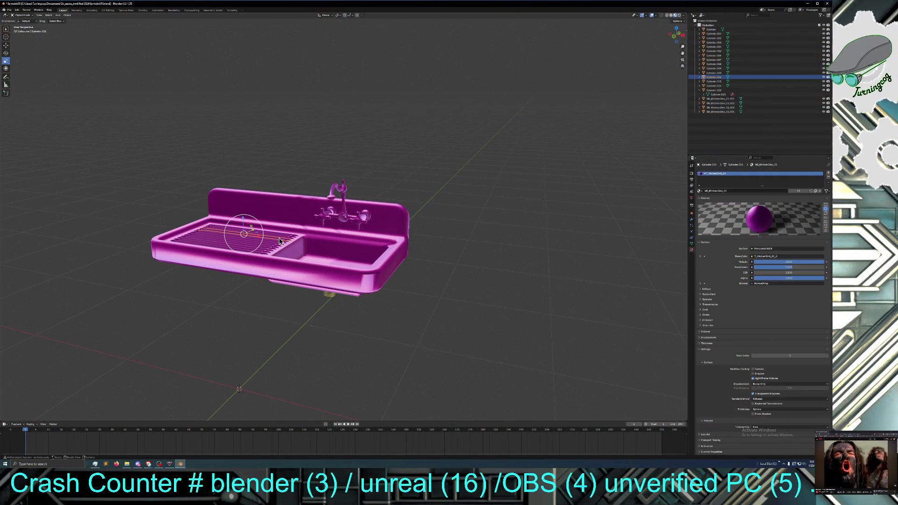
click(305, 224)
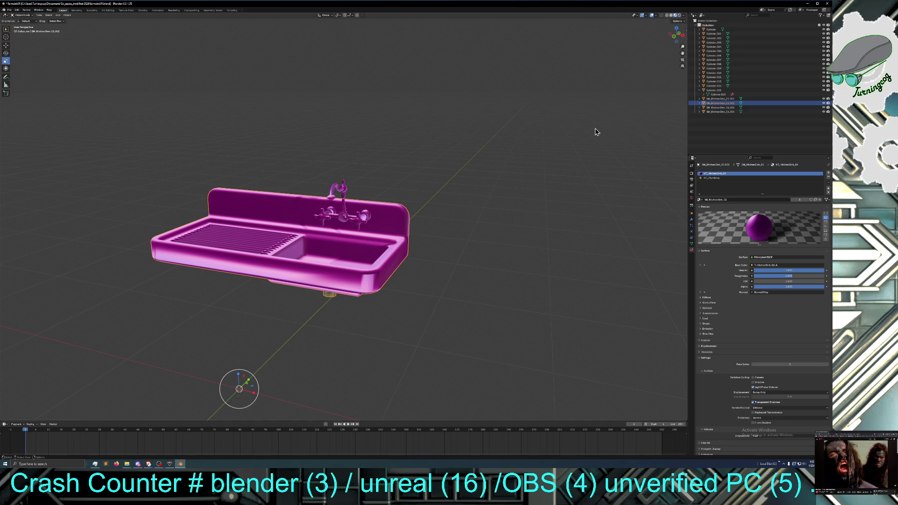
Step: Orbit to view the drainboard and basin, then put the sink into Edit Mode
middle_drag(597, 132, 610, 126)
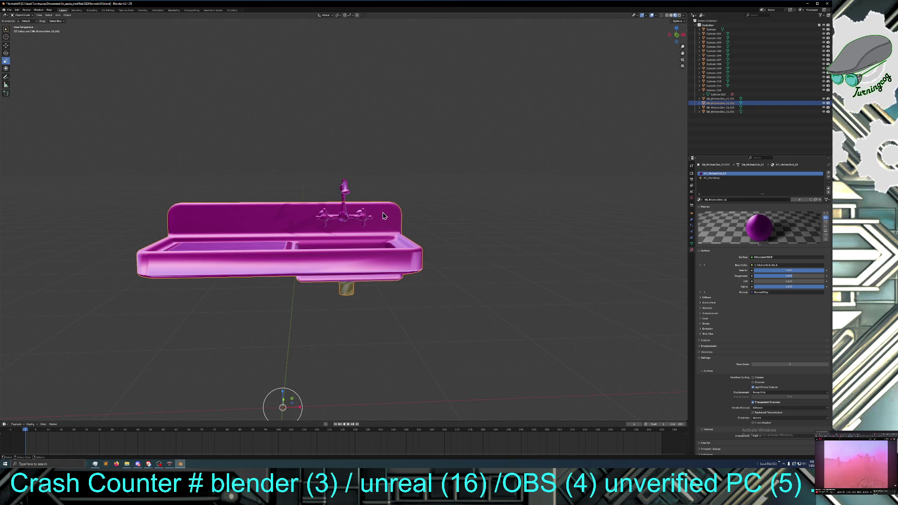
mouse_move(442, 217)
middle_down()
mouse_move(443, 232)
mouse_move(294, 251)
middle_up()
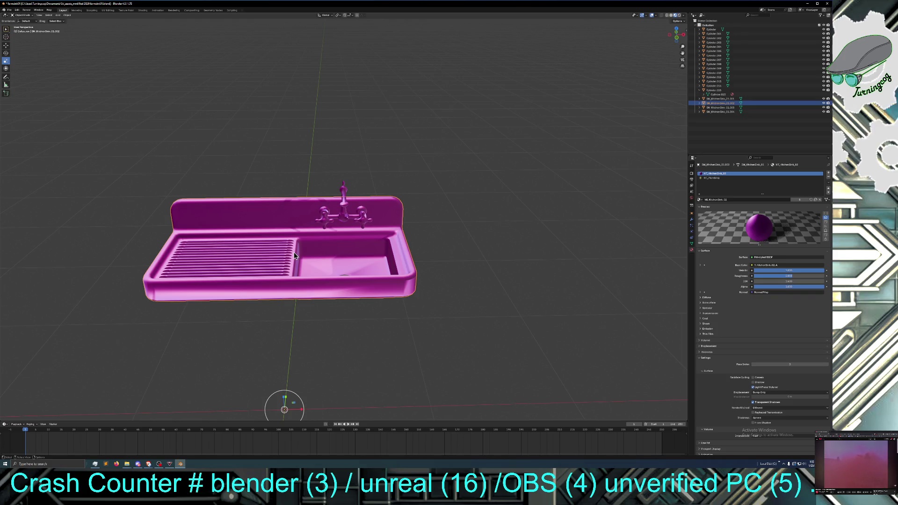
click(24, 15)
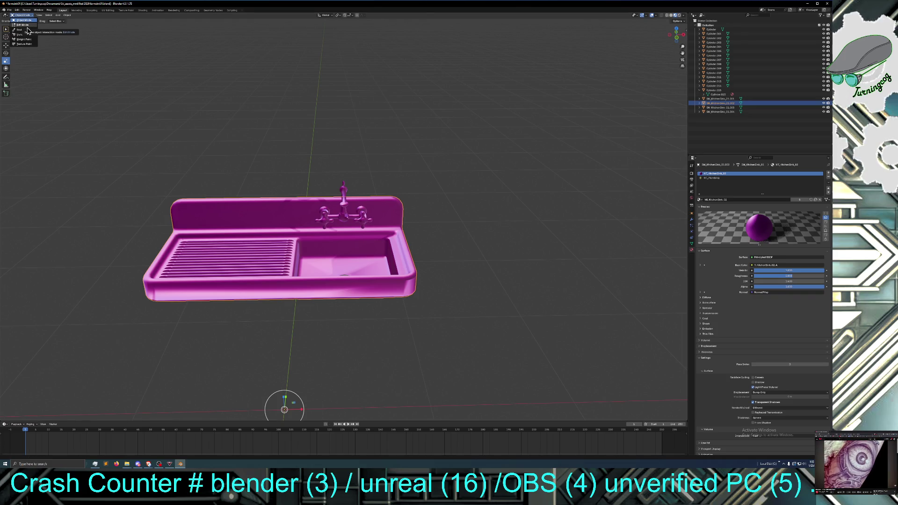
click(23, 24)
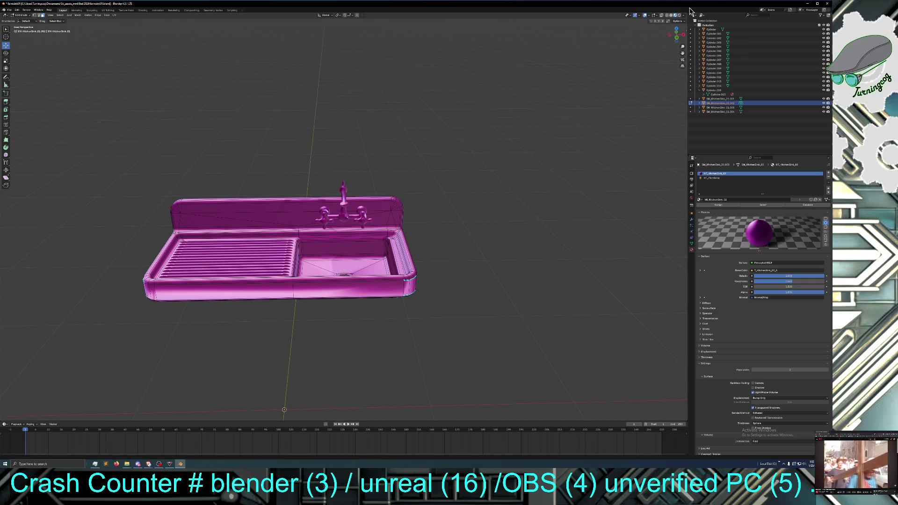
Step: Switch to Solid shading and edge selection, and select the drainboard divider edge
click(671, 16)
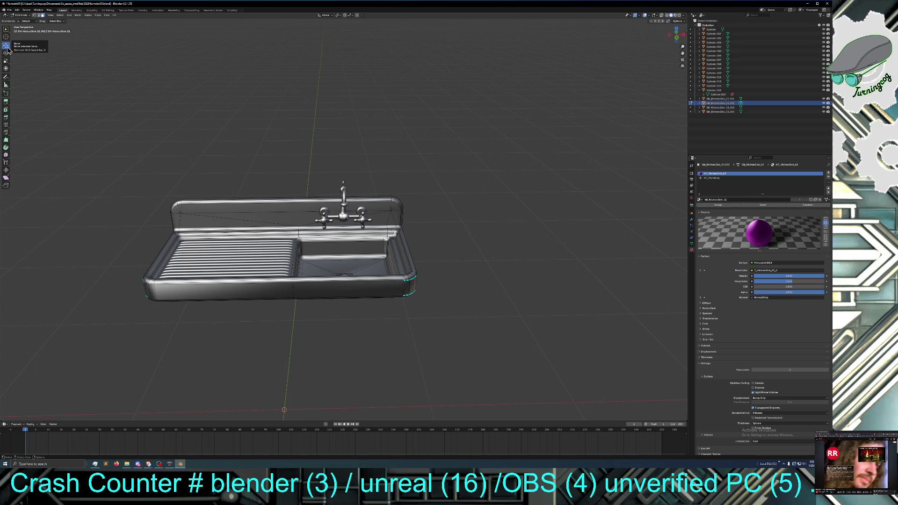
click(39, 18)
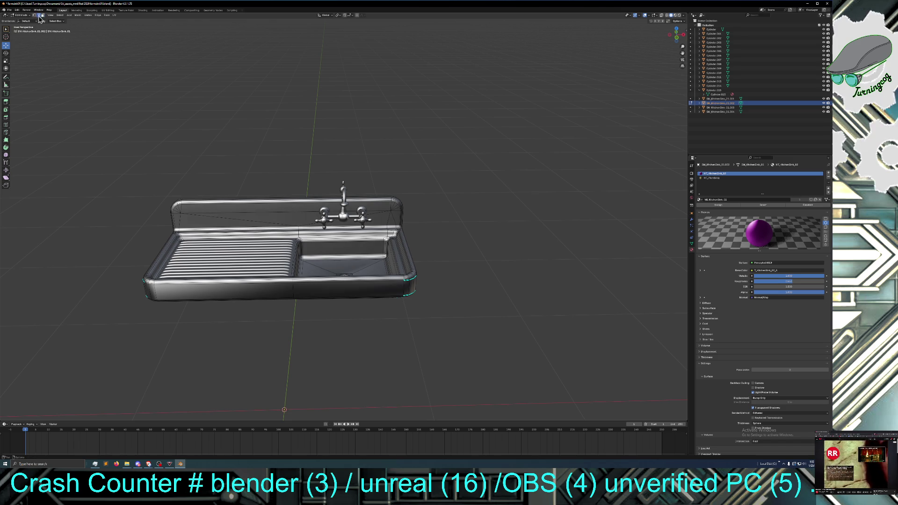
click(292, 254)
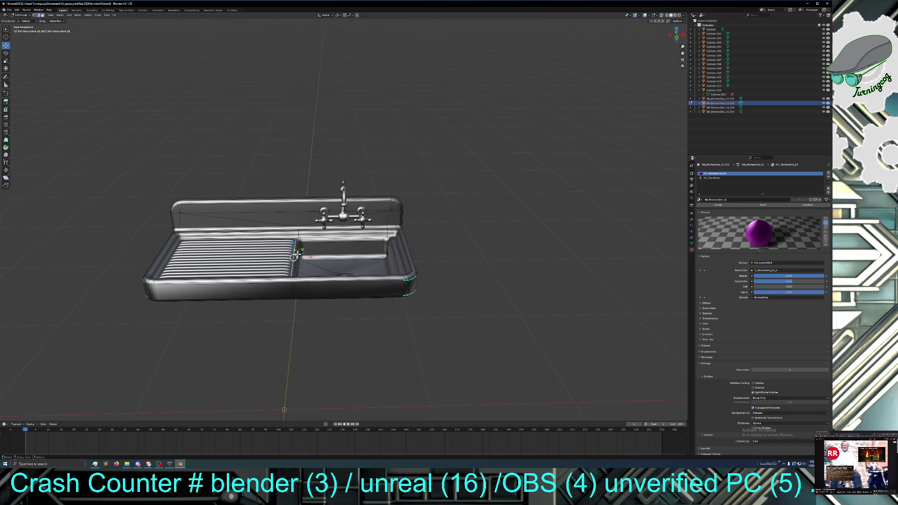
Step: Move the divider edge slightly along the Z axis
middle_drag(357, 254, 346, 253)
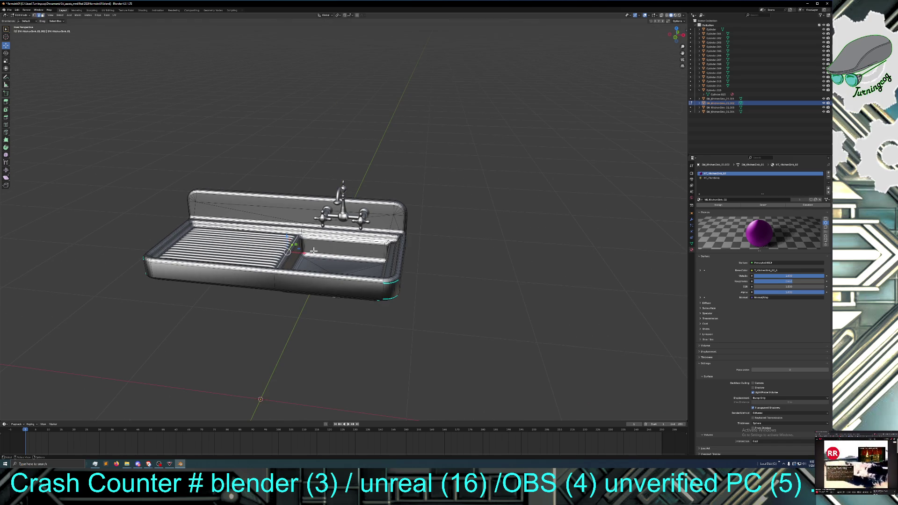
scroll(317, 270, up, 3)
scroll(317, 270, up, 1)
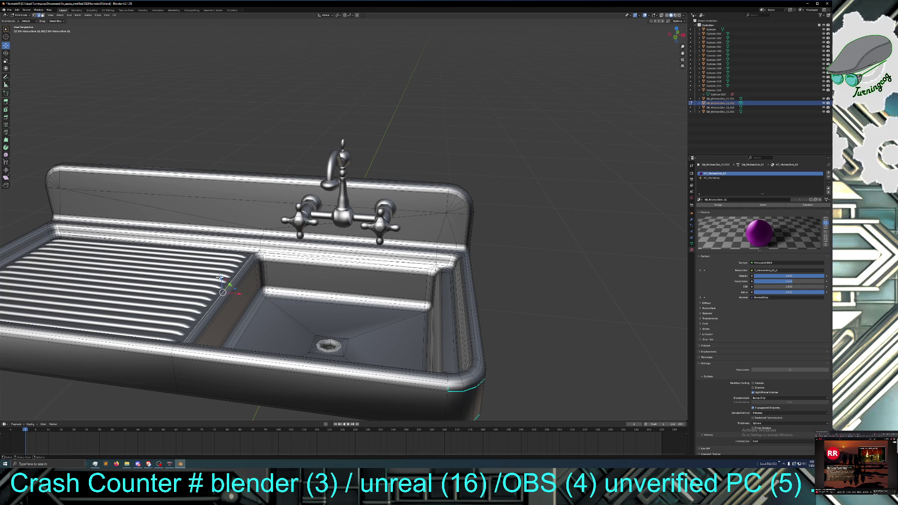
drag(222, 279, 219, 280)
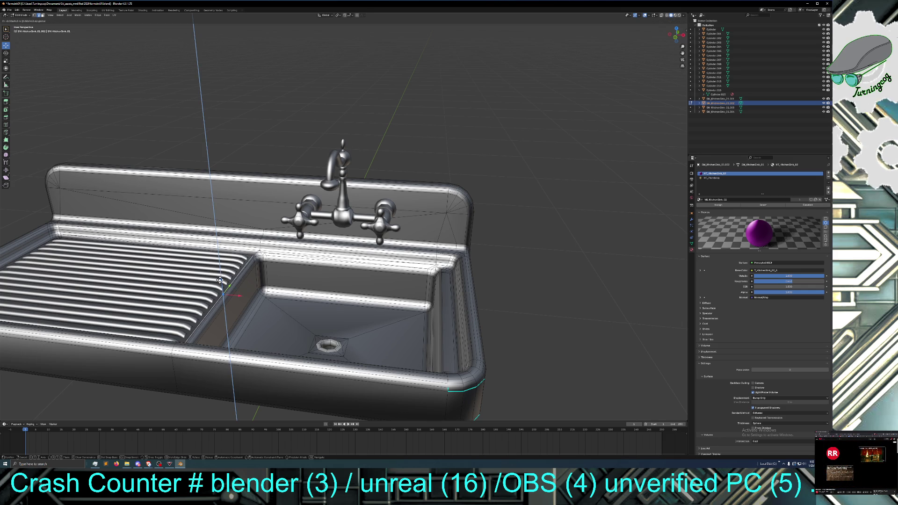
drag(220, 280, 219, 279)
mouse_move(229, 290)
middle_down()
mouse_move(242, 286)
mouse_move(240, 277)
mouse_move(227, 296)
mouse_move(234, 297)
middle_up()
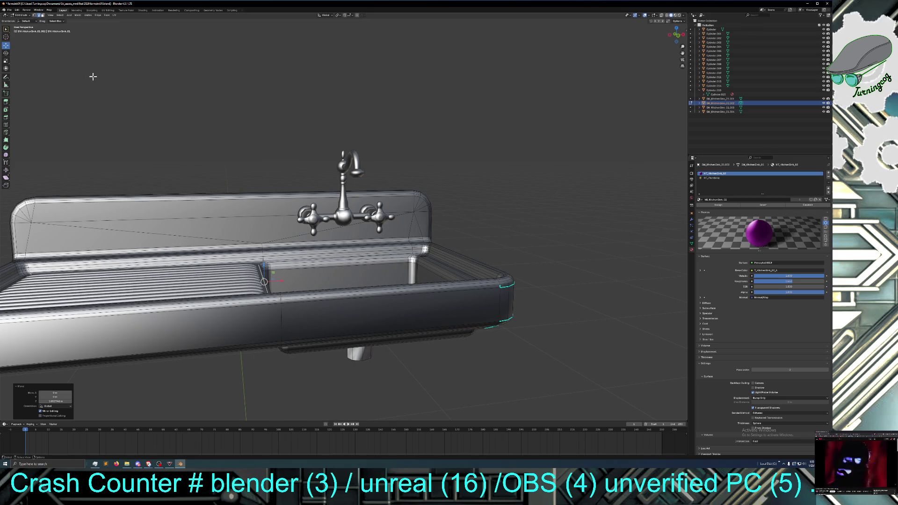
click(21, 15)
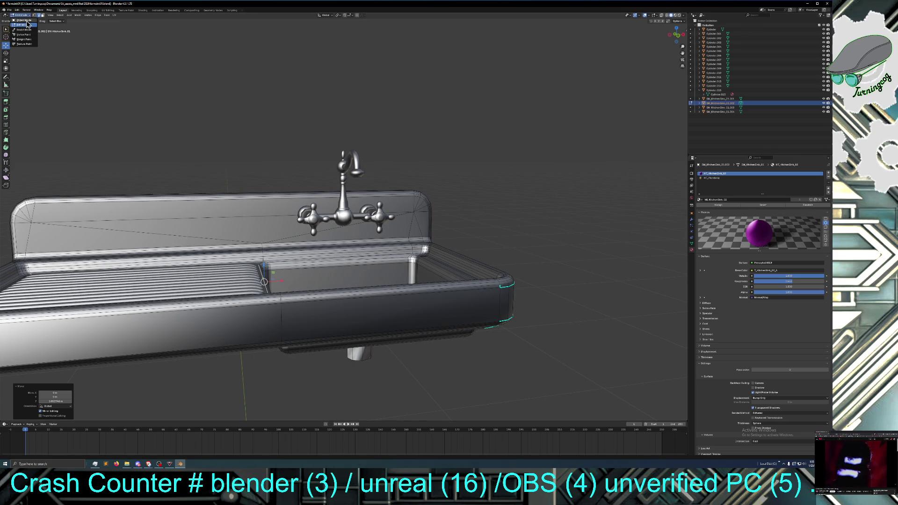
Step: Toggle to Object Mode and back to Edit Mode, then nudge the divider edge further along Z
click(22, 20)
click(205, 208)
middle_drag(204, 208, 183, 206)
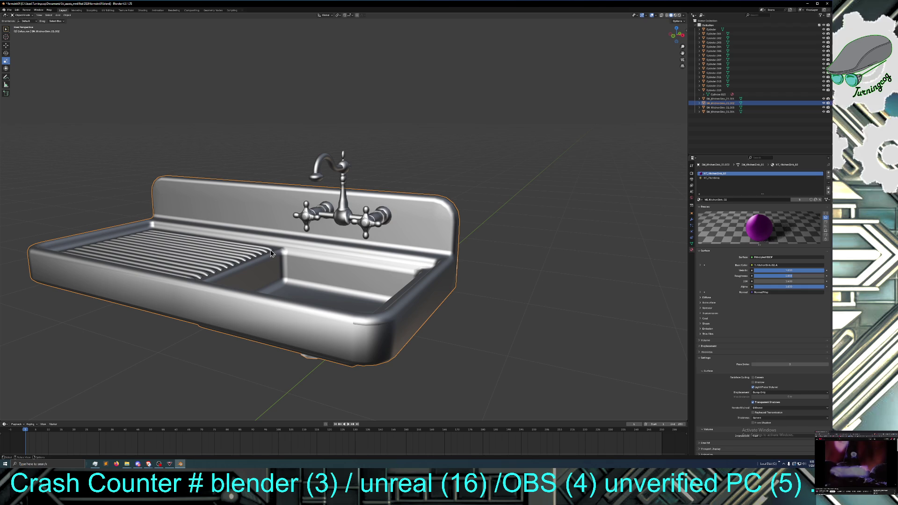
click(22, 15)
click(29, 25)
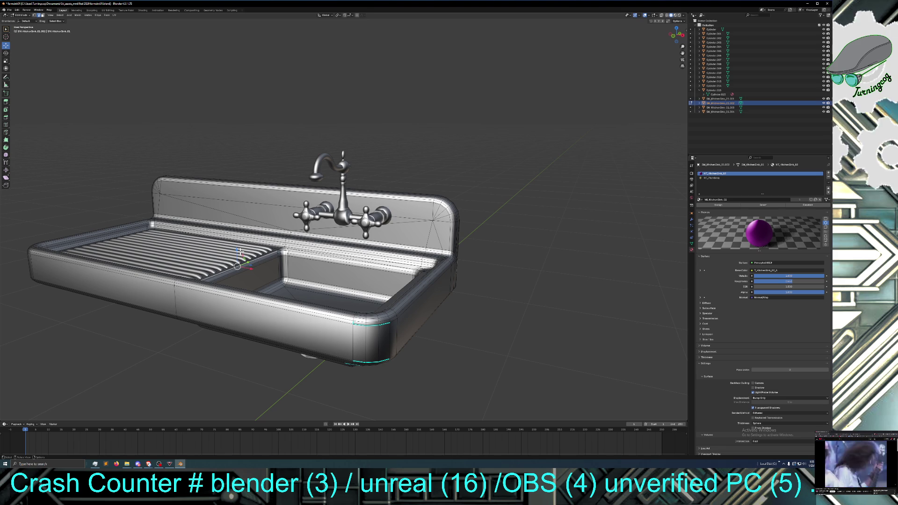
mouse_move(235, 250)
mouse_down()
mouse_move(242, 272)
mouse_move(244, 258)
mouse_up()
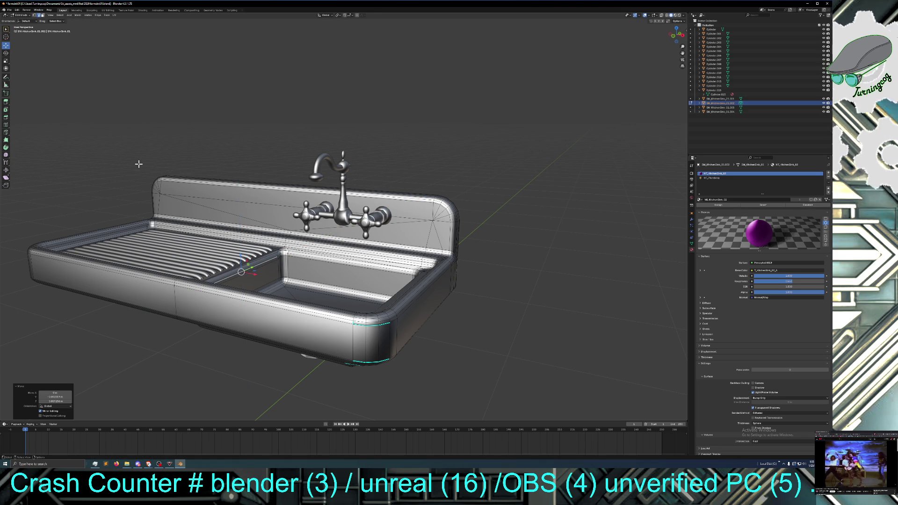
Step: Copy and paste the selection, then Tab back to Object Mode
click(22, 14)
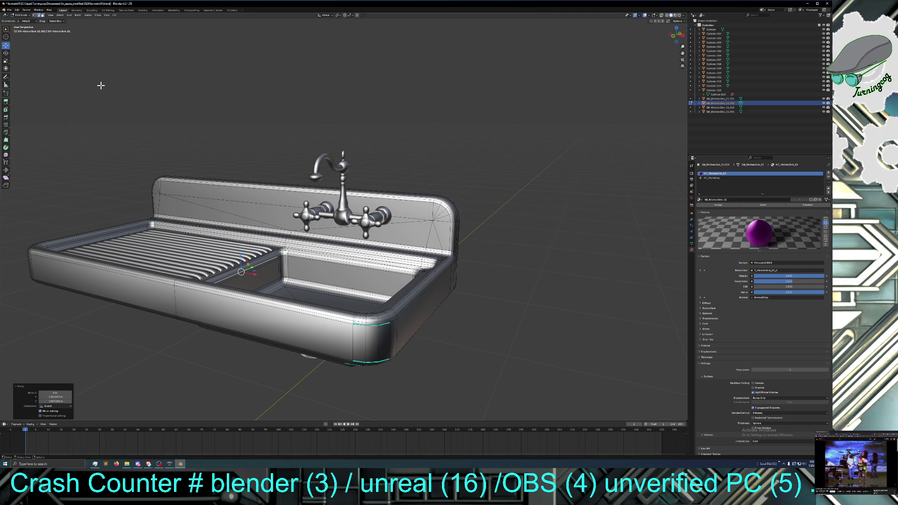
middle_drag(102, 93, 125, 93)
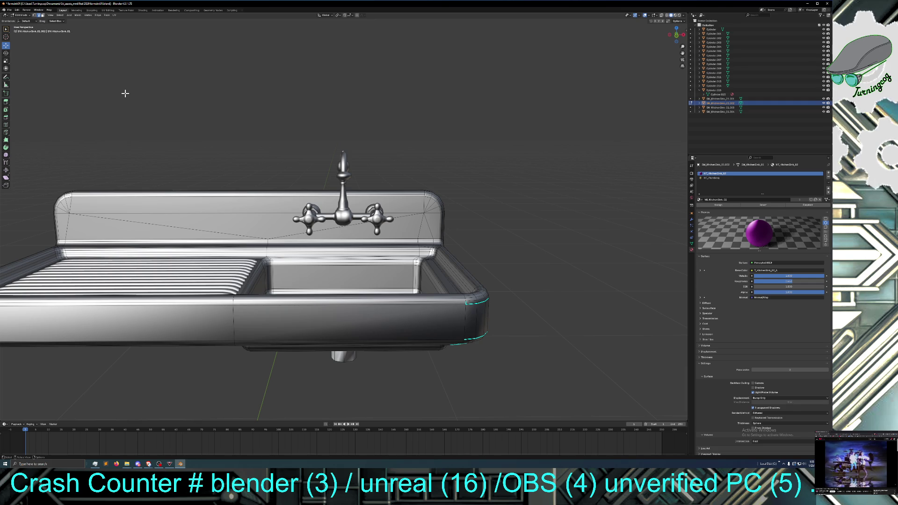
key(ctrl)
key(ctrl+c)
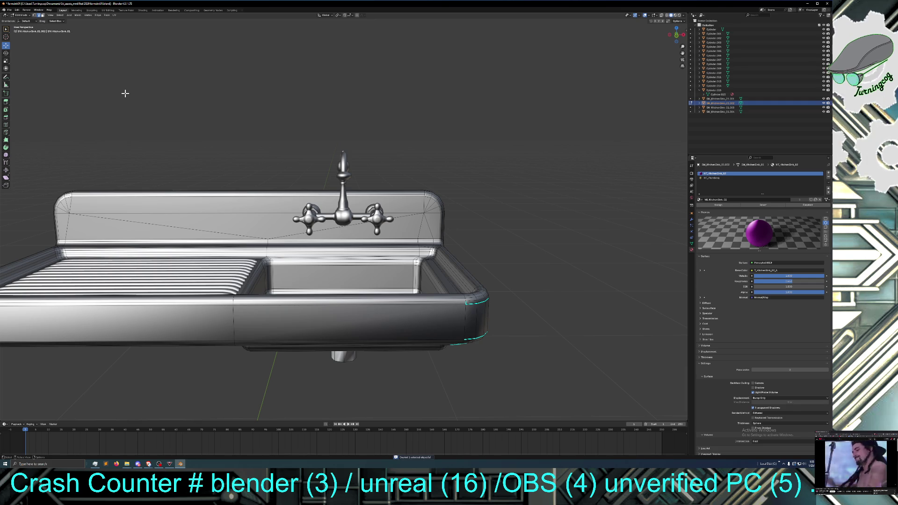
key(ctrl+v)
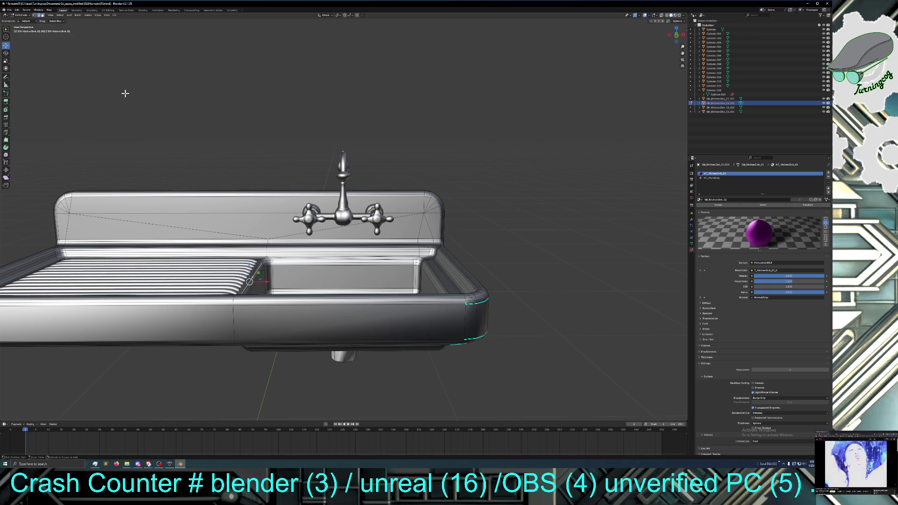
key(Tab)
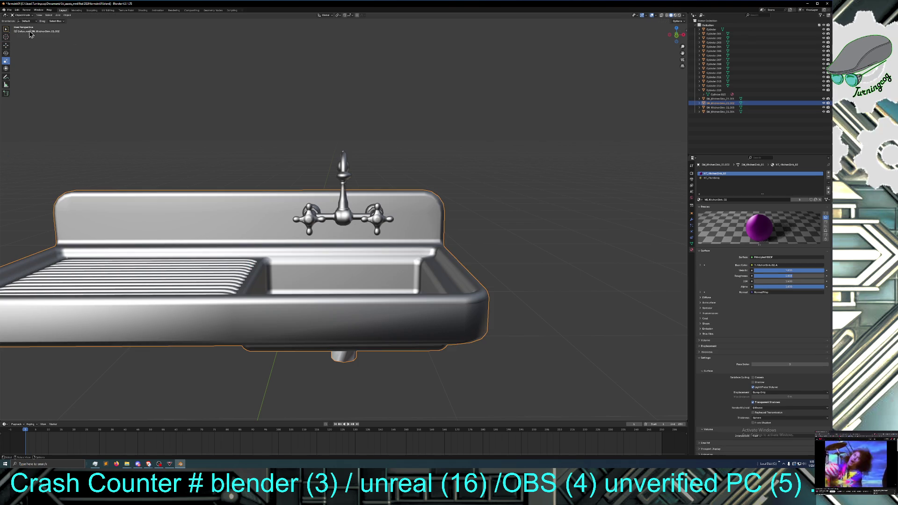
click(21, 15)
Step: Re-enter Edit Mode on the sink and scale the selected edges
click(264, 127)
key(ctrl+z)
key(Tab)
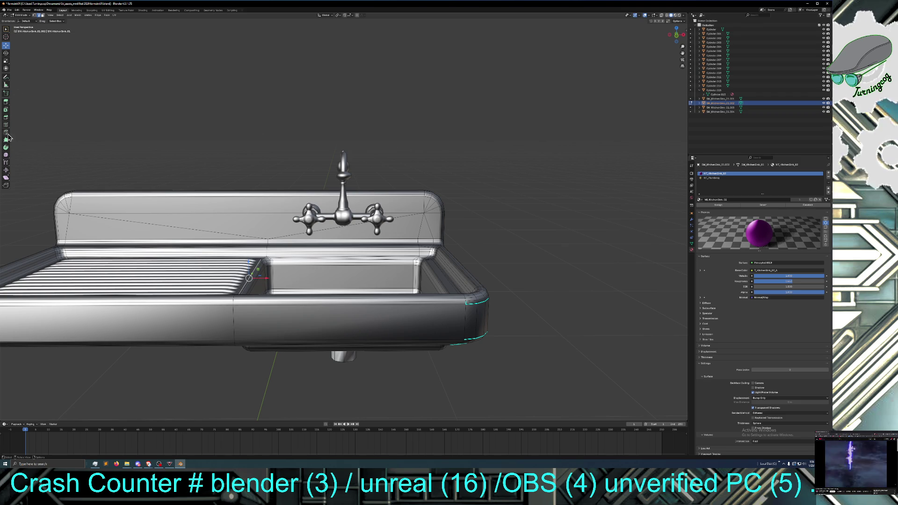
click(6, 60)
key(s)
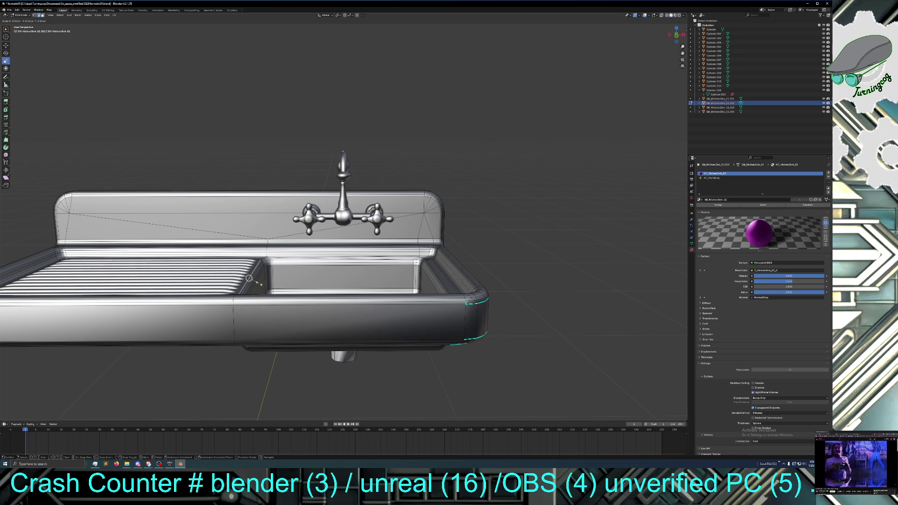
click(257, 283)
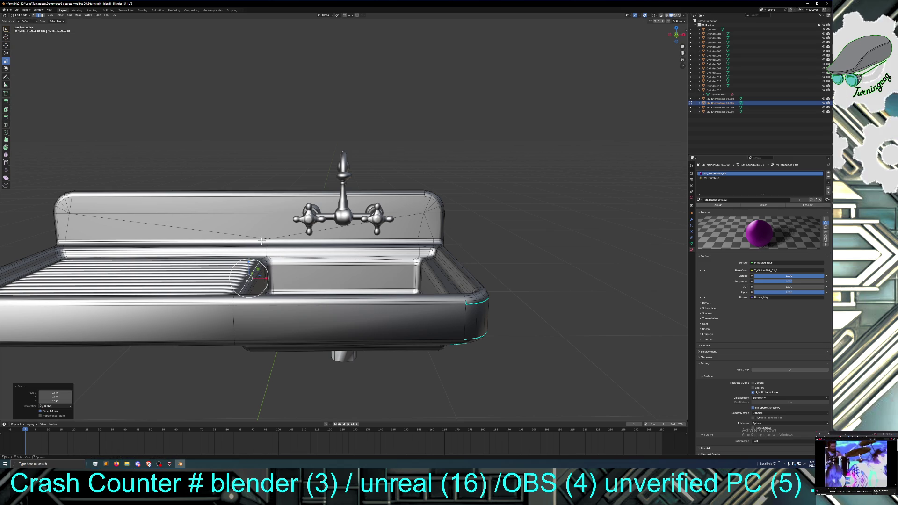
Step: Select an edge path along the divider, try lowering it on Z, undo, and reselect the path
ctrl+click(245, 285)
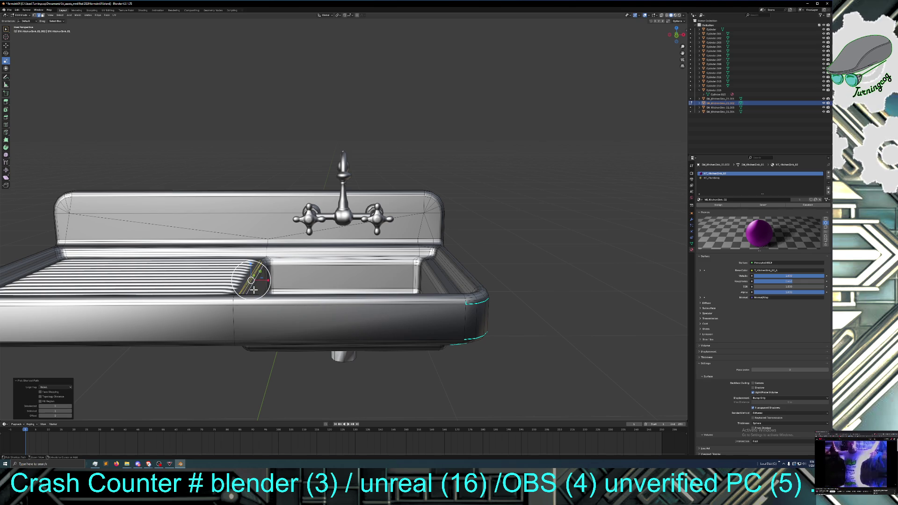
ctrl+click(253, 288)
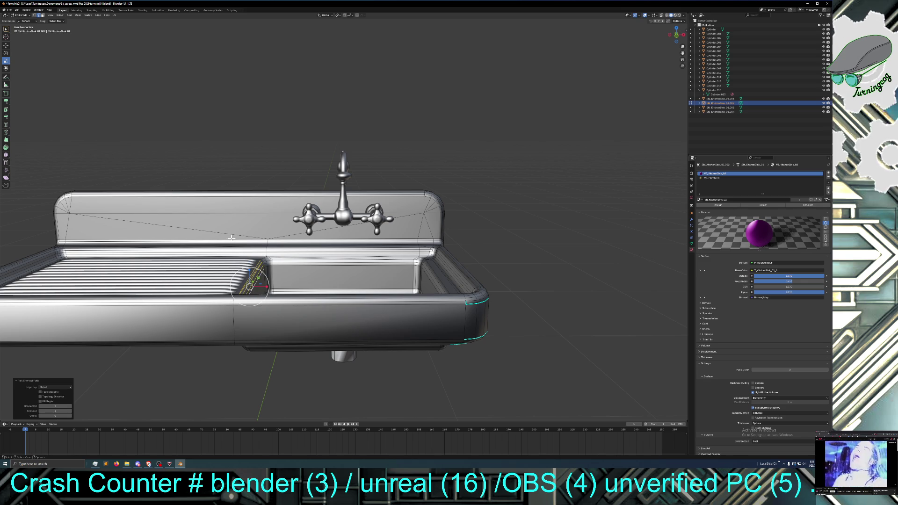
click(6, 46)
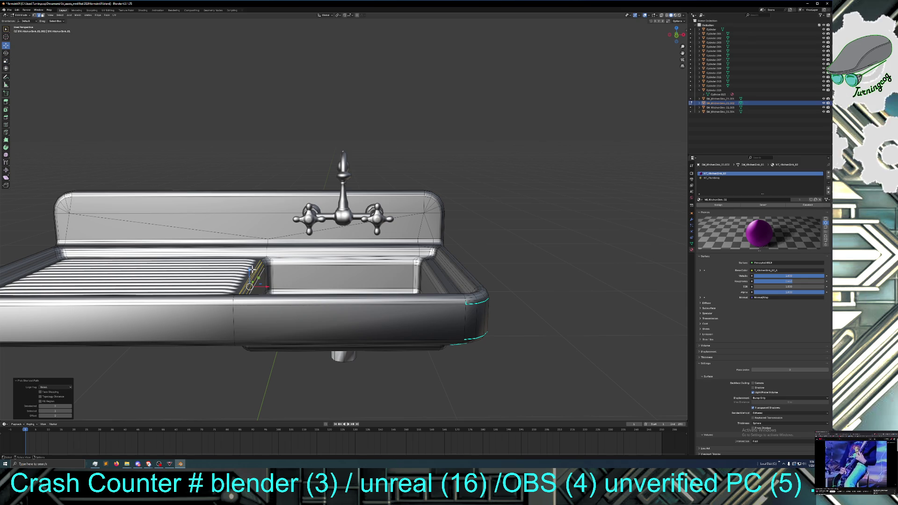
drag(249, 269, 245, 271)
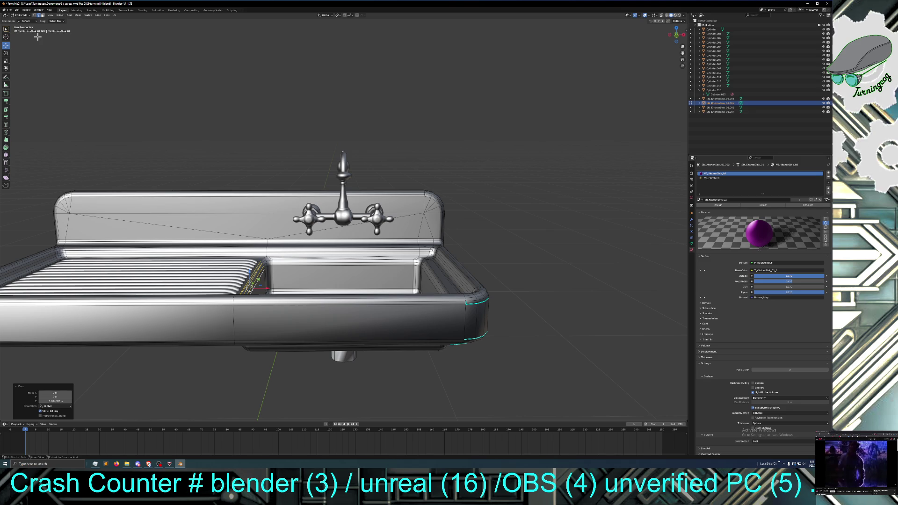
key(ctrl+z)
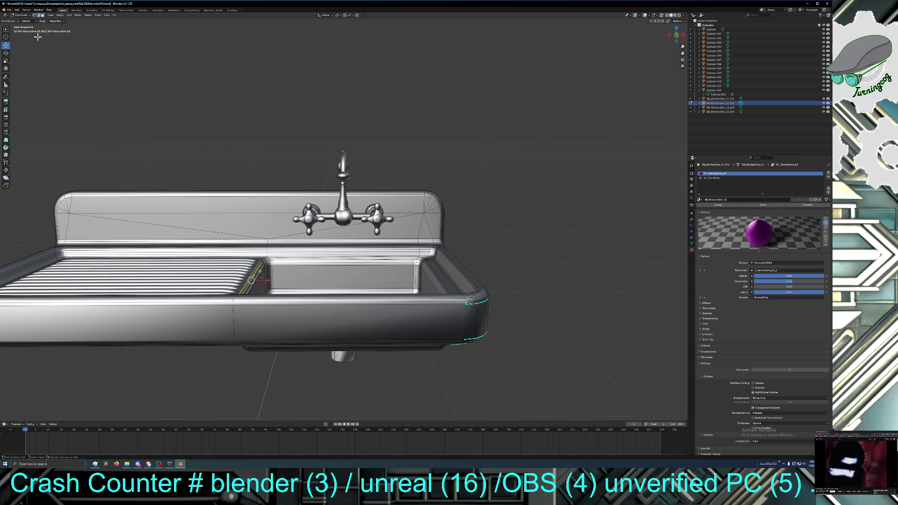
ctrl+click(253, 282)
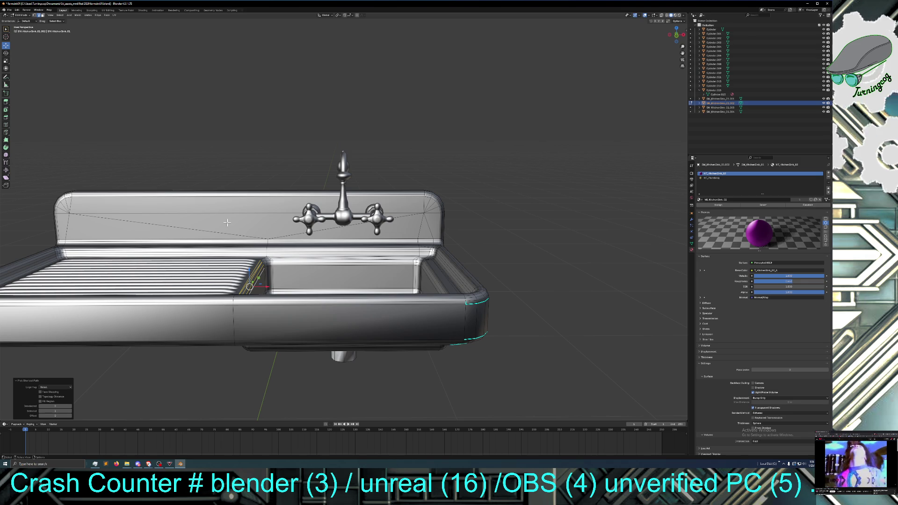
click(43, 16)
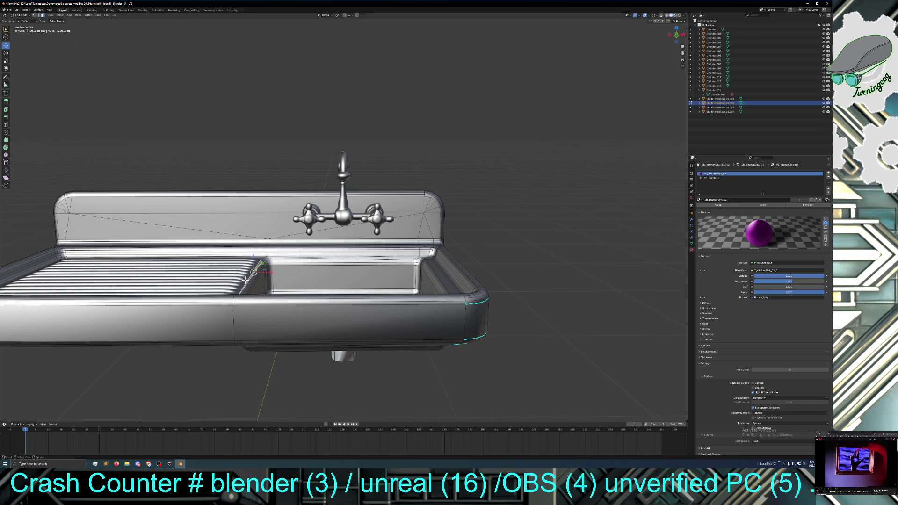
Step: Select the face strip along the top of the drainboard divider
ctrl+click(249, 280)
ctrl+click(252, 283)
ctrl+click(254, 281)
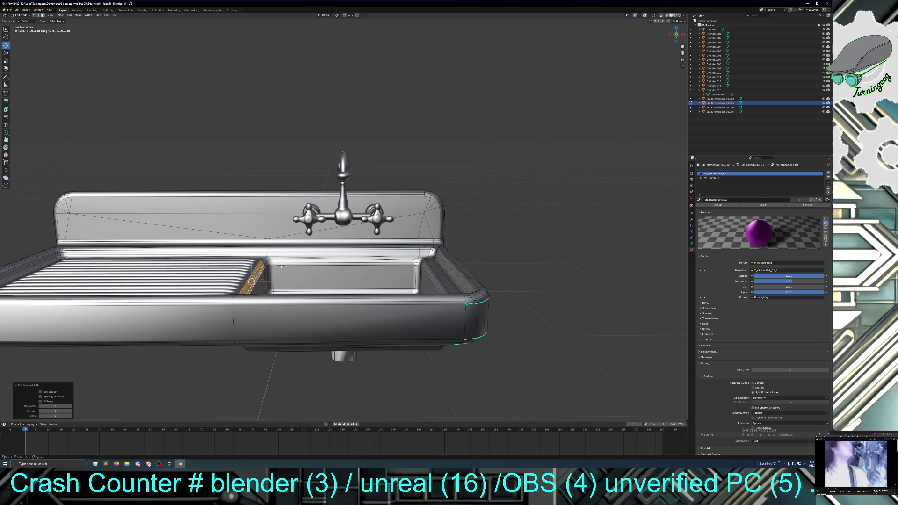
key(ctrl+KP_Add)
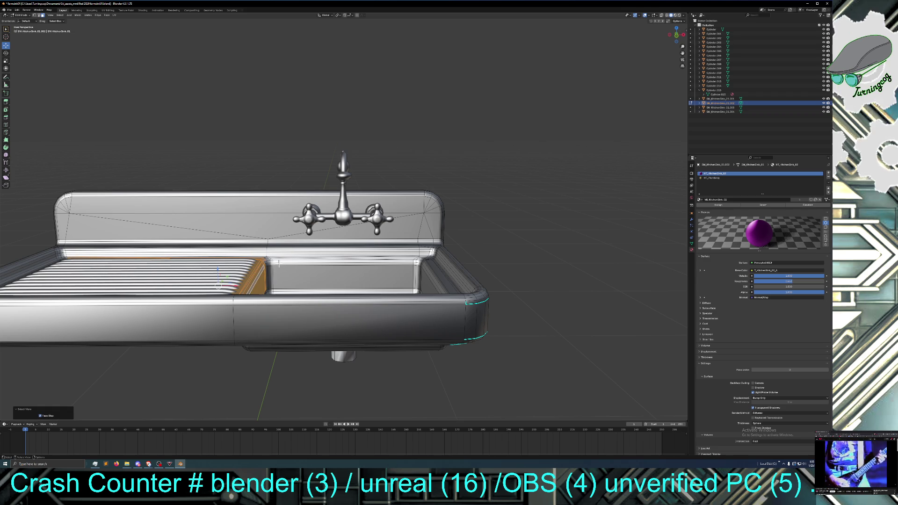
click(260, 271)
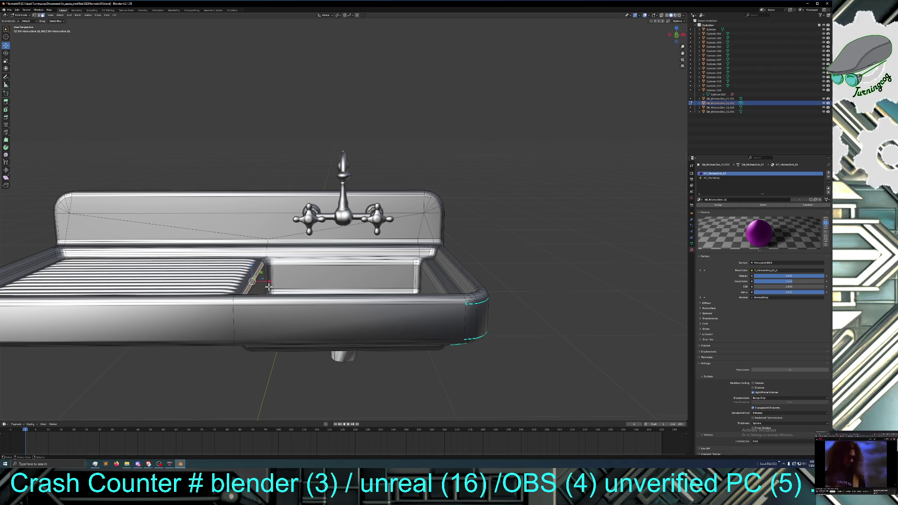
scroll(265, 282, up, 2)
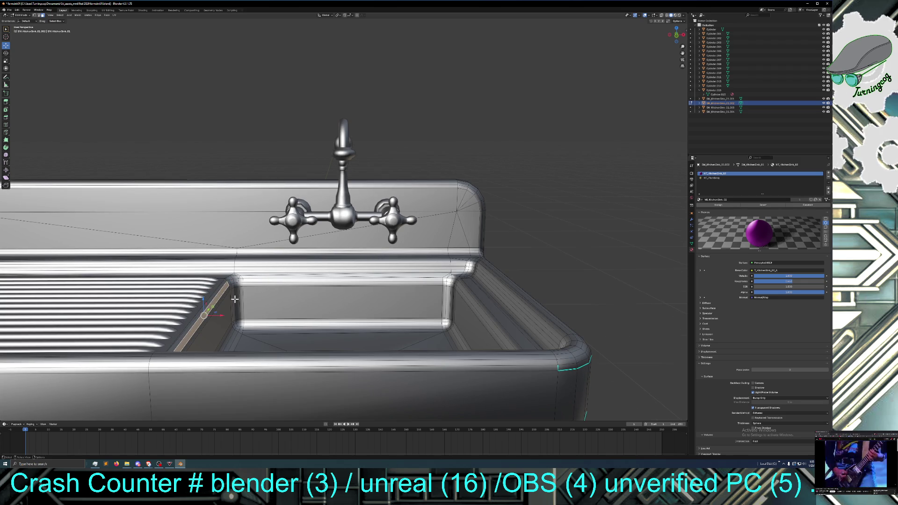
middle_drag(235, 299, 229, 279)
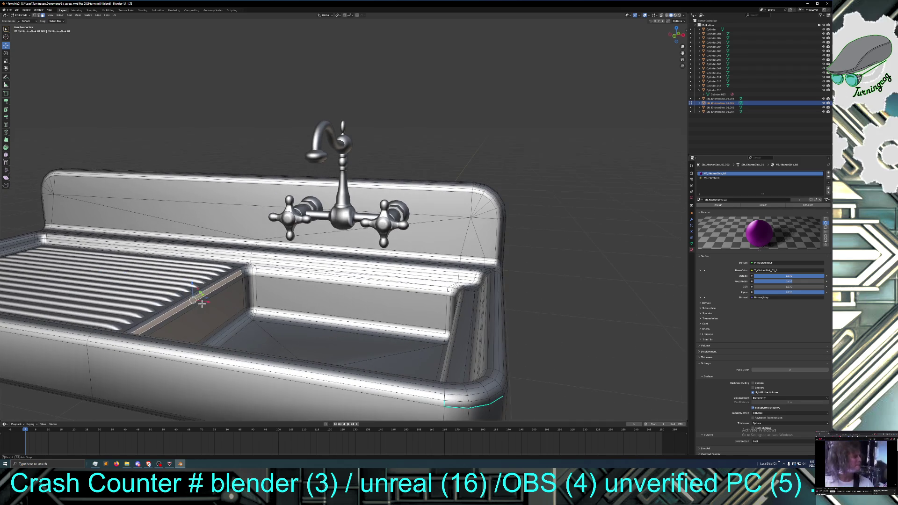
ctrl+click(238, 270)
ctrl+click(228, 283)
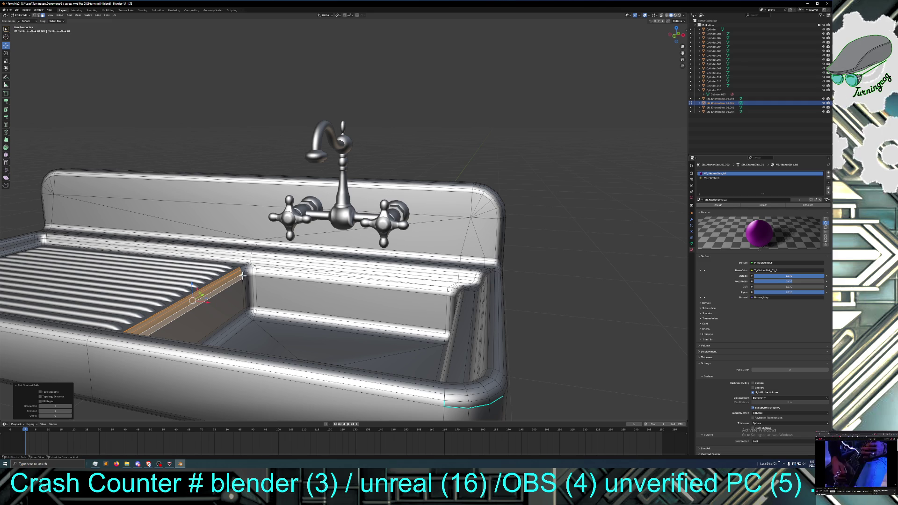
ctrl+click(242, 275)
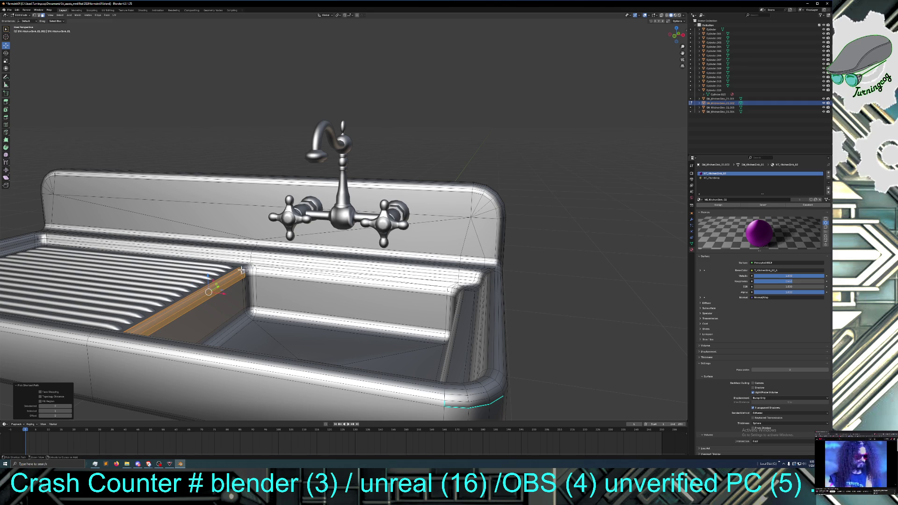
Step: Extend the selection along the front edge to the left corner and raise it on Z
middle_drag(241, 269, 188, 248)
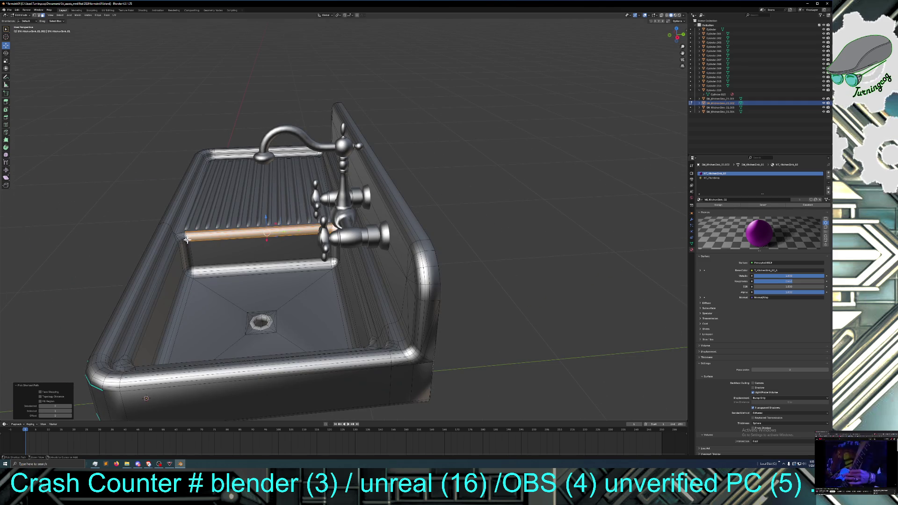
ctrl+click(186, 235)
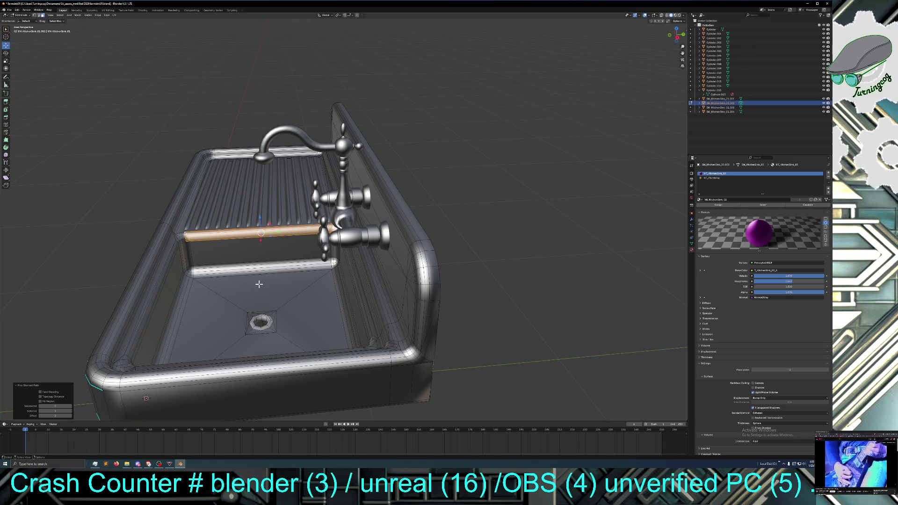
ctrl+click(184, 240)
ctrl+click(182, 234)
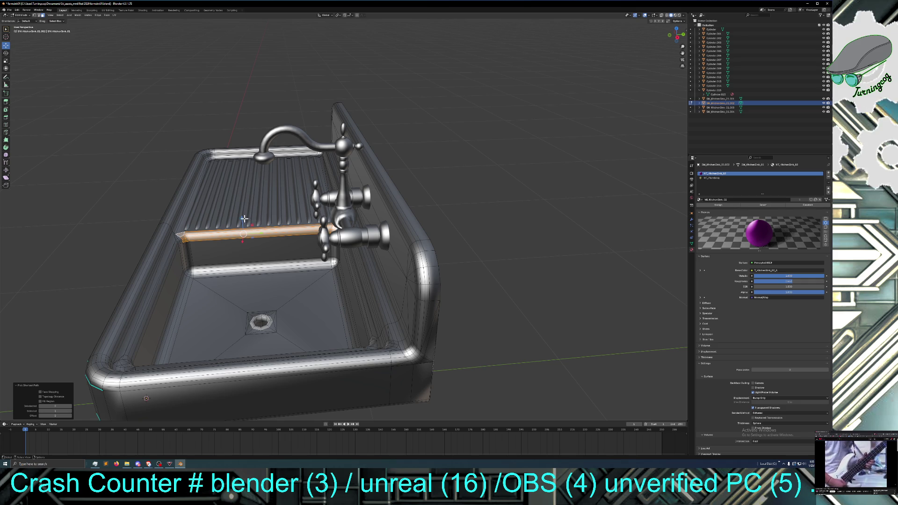
drag(242, 218, 243, 222)
Step: Scale the strip wider, then undo the scaling to restore its earlier shape
click(7, 61)
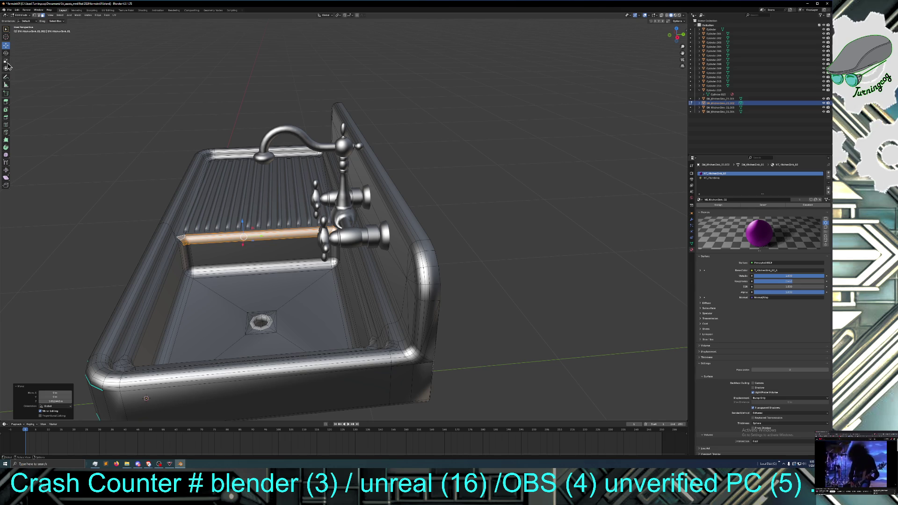
drag(253, 240, 251, 239)
click(251, 239)
middle_drag(251, 240, 253, 253)
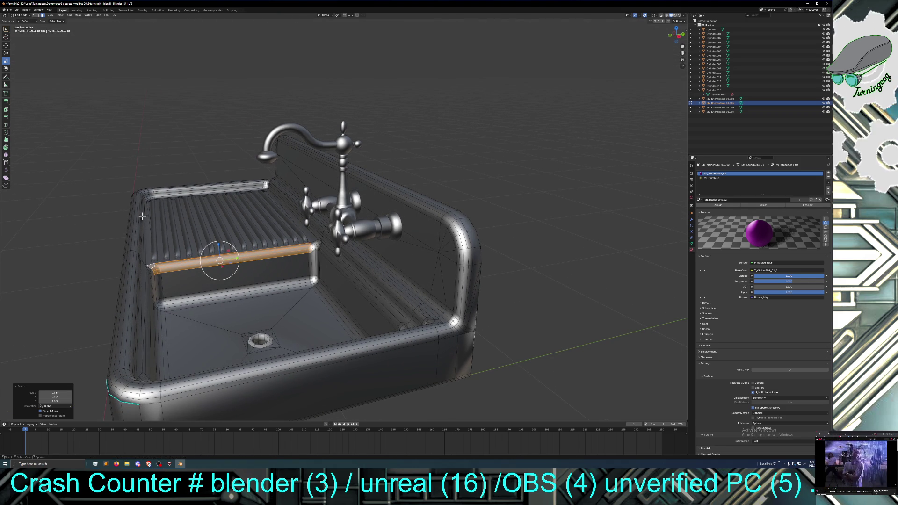
click(17, 10)
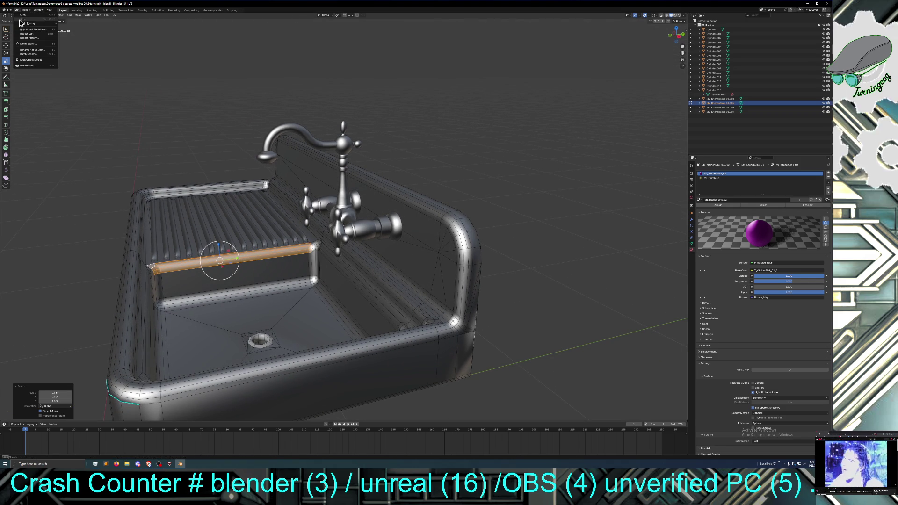
click(22, 15)
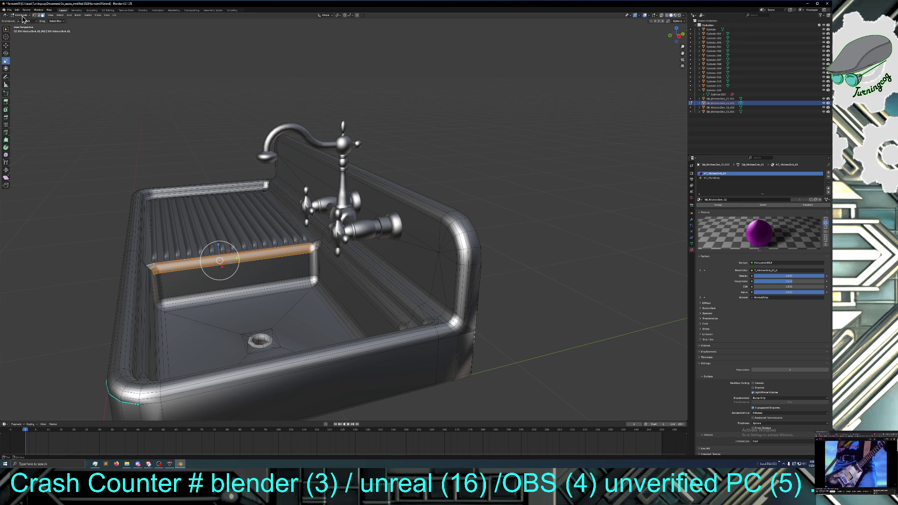
key(ctrl+z)
key(ctrl+z)
key(ctrl+z)
key(ctrl+z)
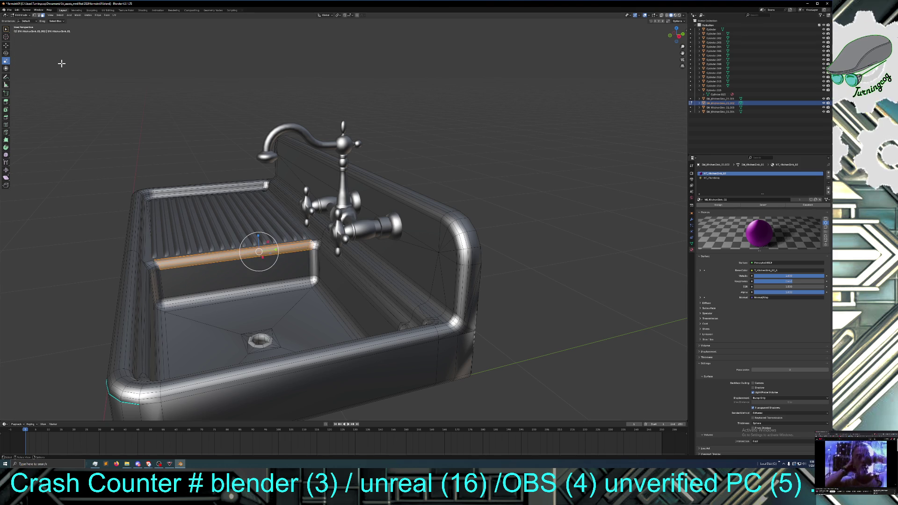
middle_drag(80, 167, 124, 193)
Step: Scale the divider edge down to narrow it
scroll(100, 180, up, 4)
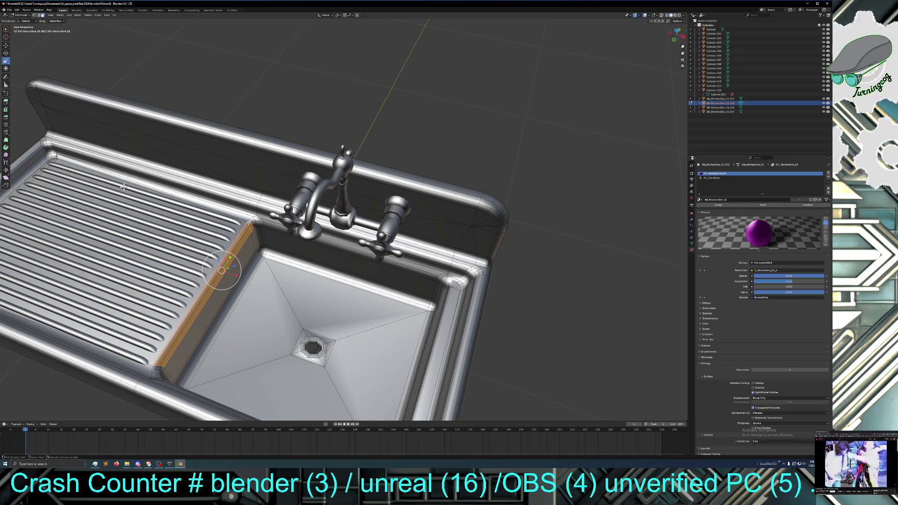
key(ctrl+z)
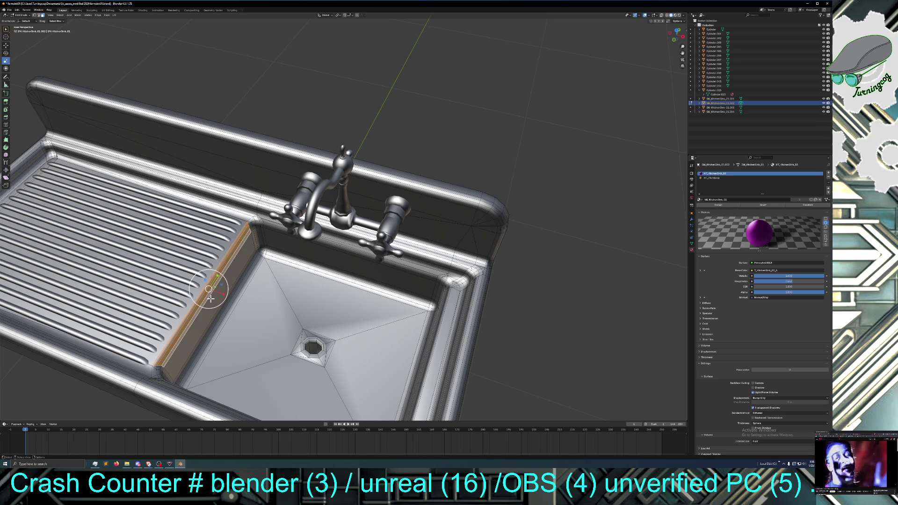
key(s)
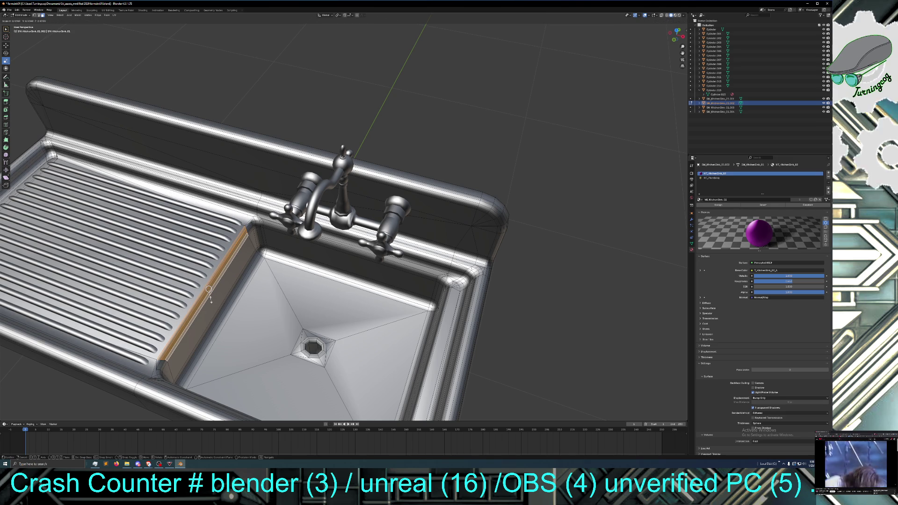
click(210, 300)
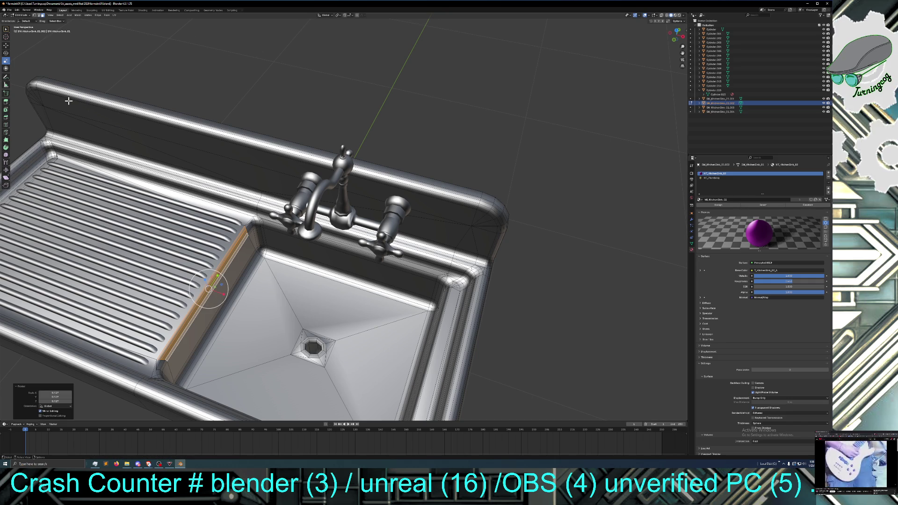
Step: Shift the divider edge along Z with G Z, then return to Object Mode
click(6, 46)
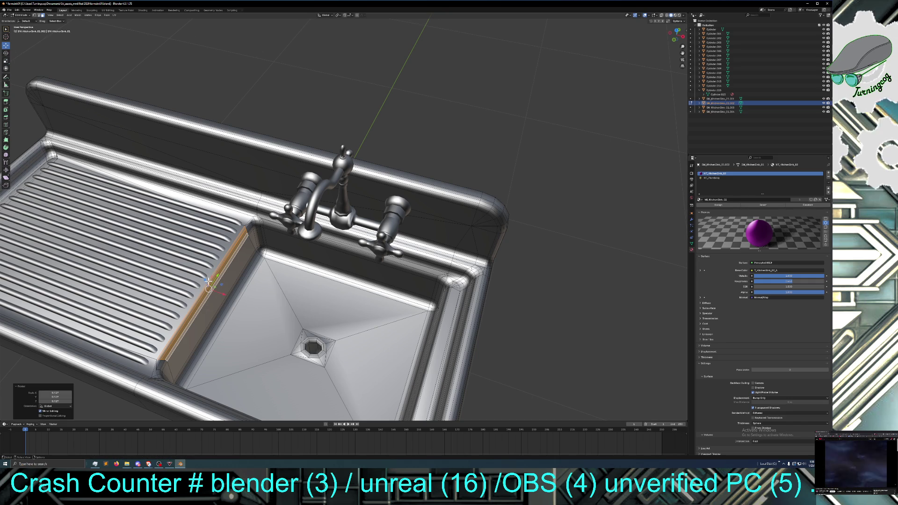
key(g)
key(z)
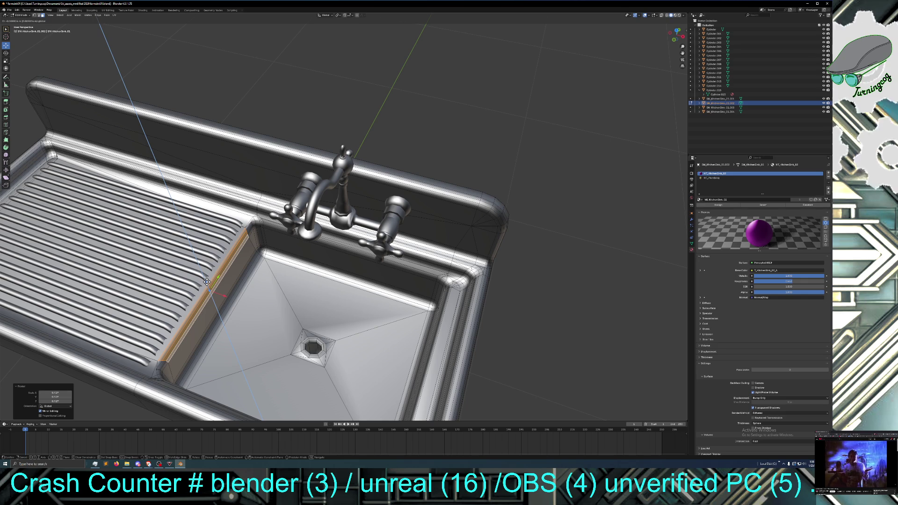
click(206, 282)
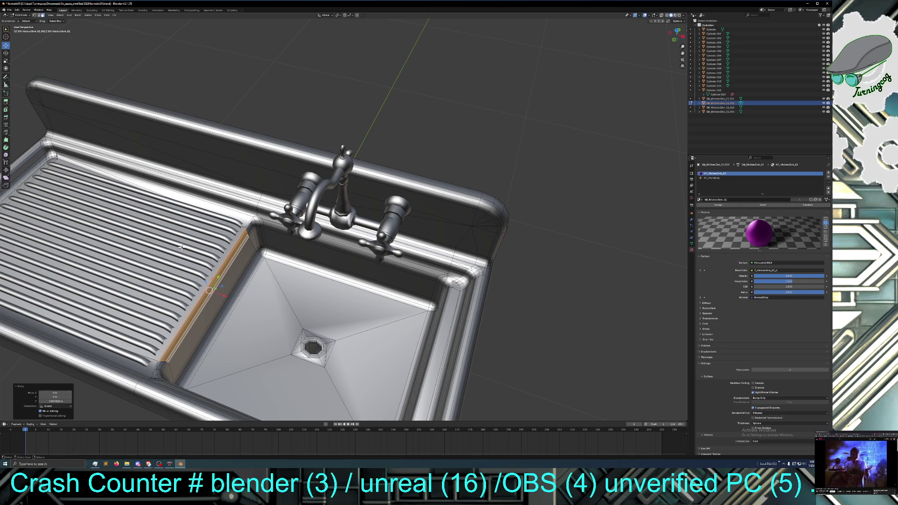
mouse_move(188, 244)
middle_down()
mouse_move(207, 219)
mouse_move(205, 232)
middle_up()
scroll(207, 220, down, 4)
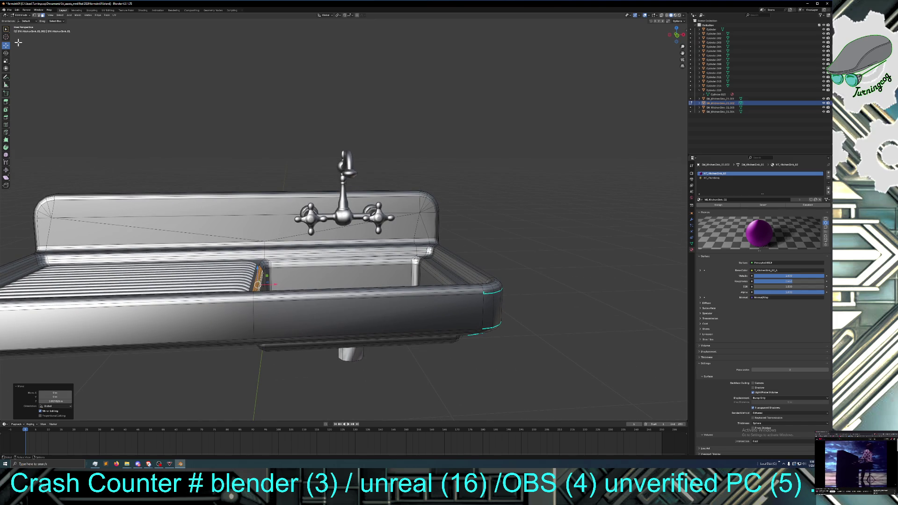
click(20, 16)
click(23, 20)
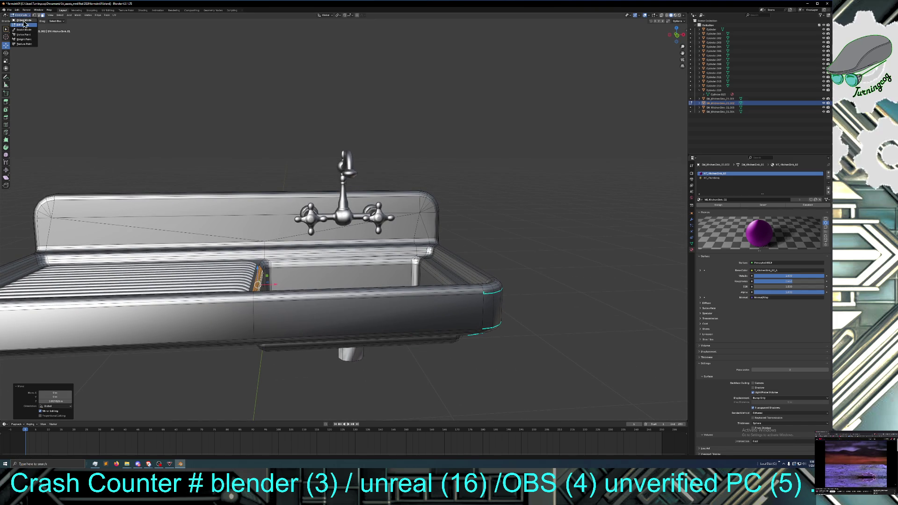
Step: Save the file and start selecting the drainboard ribs
click(9, 9)
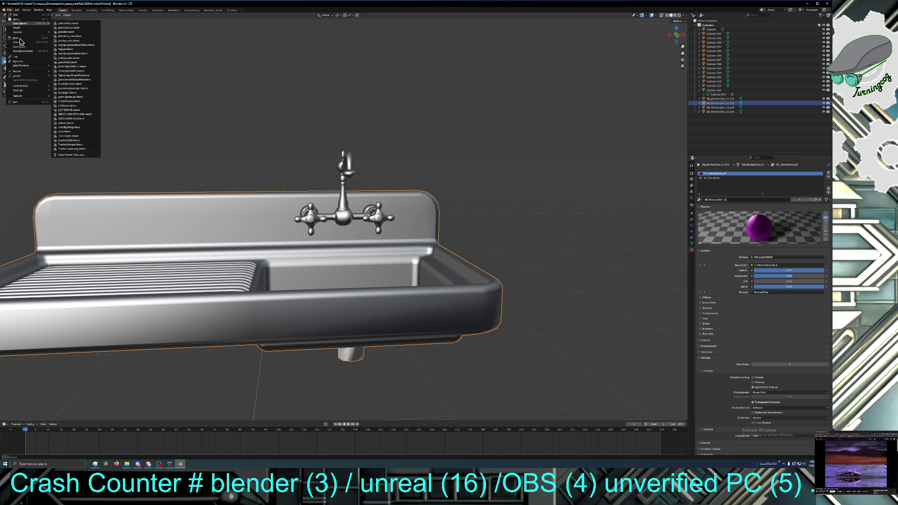
click(21, 38)
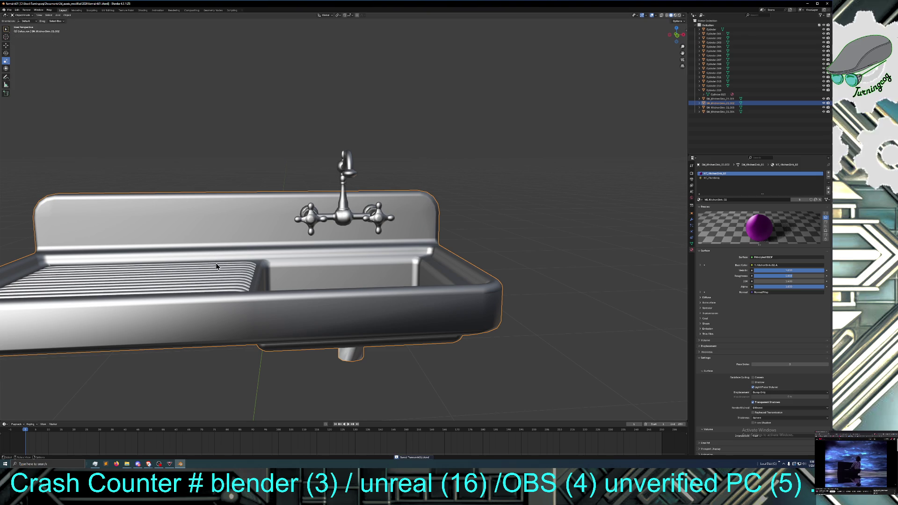
middle_drag(218, 265, 221, 271)
click(222, 279)
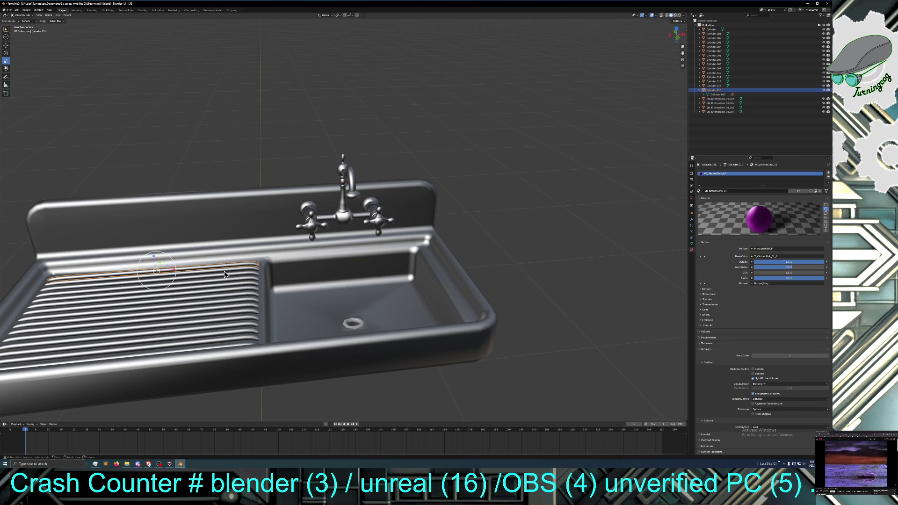
shift+click(225, 274)
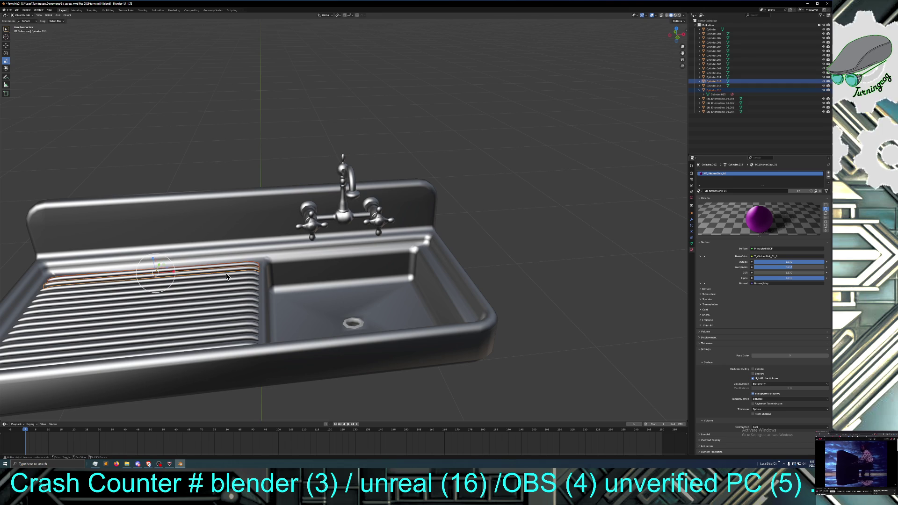
shift+click(227, 281)
shift+click(227, 287)
shift+click(228, 290)
shift+click(228, 295)
Step: Switch to the Rotate tool and add the sink body and remaining ribs to the selection
click(6, 53)
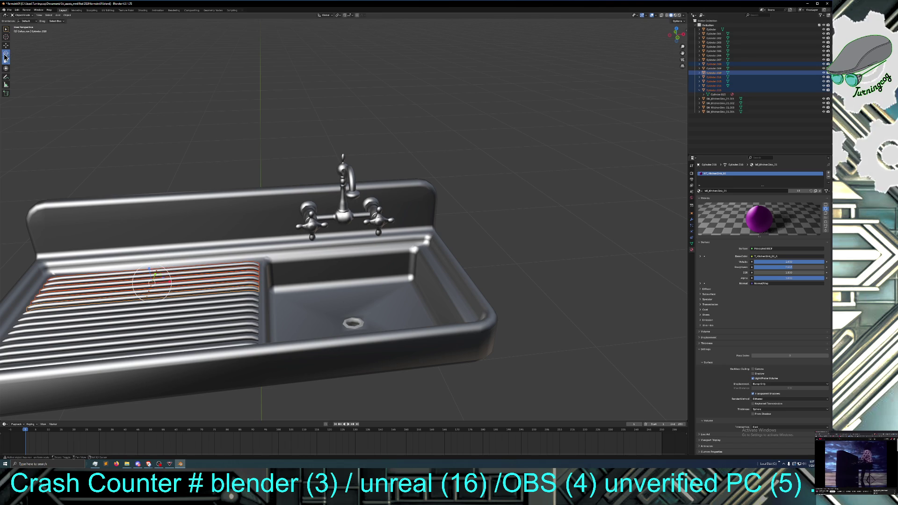
shift+click(221, 302)
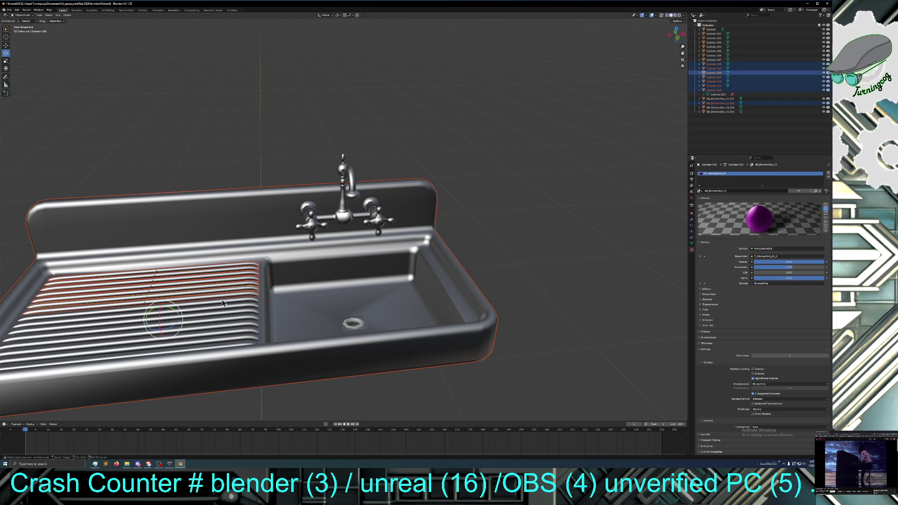
shift+click(223, 305)
shift+click(226, 313)
shift+click(227, 313)
shift+click(228, 326)
shift+click(227, 330)
shift+click(226, 335)
shift+click(225, 338)
middle_drag(230, 336, 211, 346)
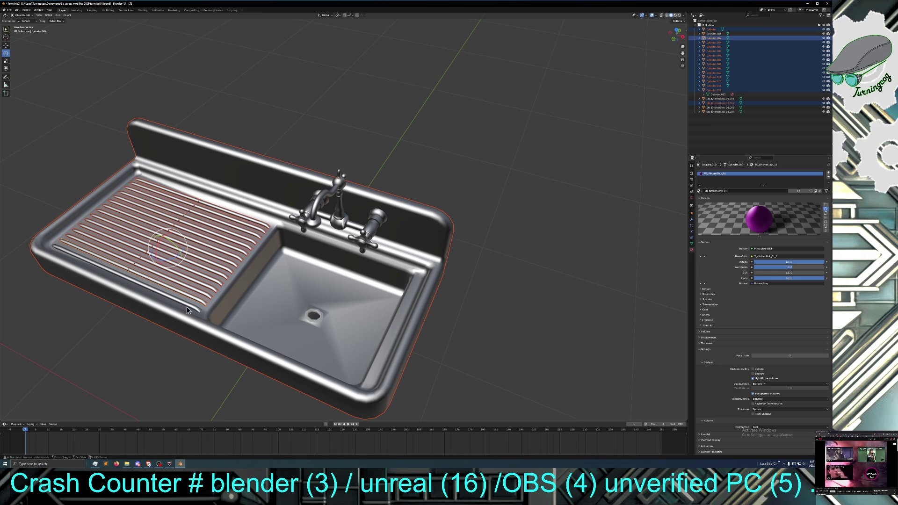
shift+click(195, 290)
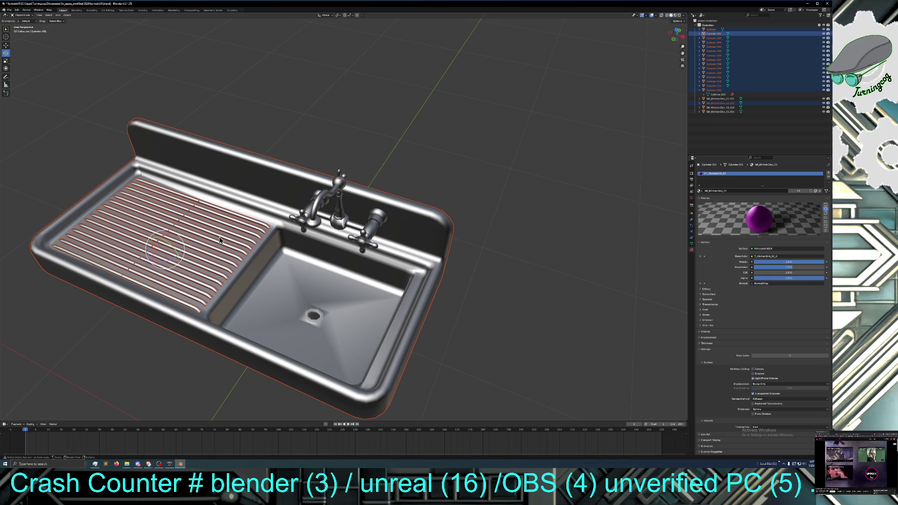
Step: Deselect the sink body and tilt the ribs about 1.3° around Y
shift+click(286, 276)
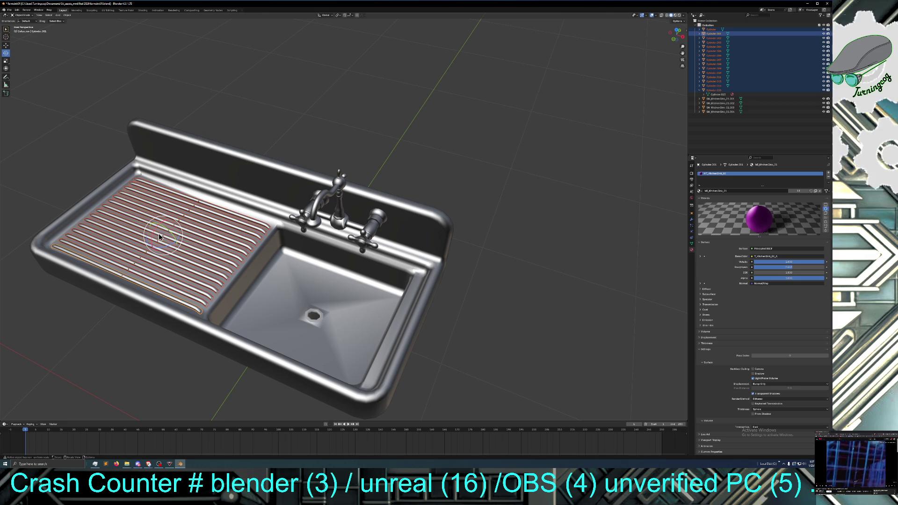
drag(170, 231, 170, 232)
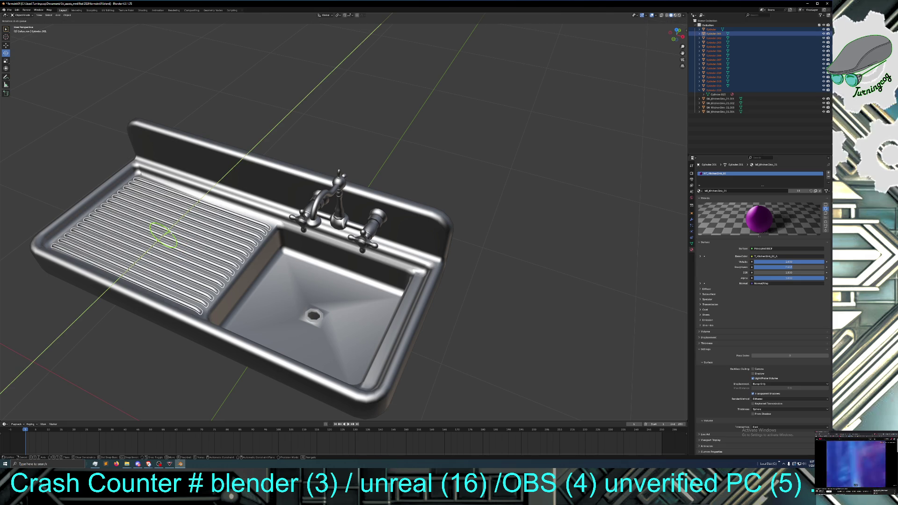
drag(170, 232, 169, 220)
Step: Adjust the ribs' height along Z on the drainboard
click(6, 45)
mouse_move(68, 132)
middle_down()
mouse_move(139, 202)
mouse_move(156, 236)
middle_up()
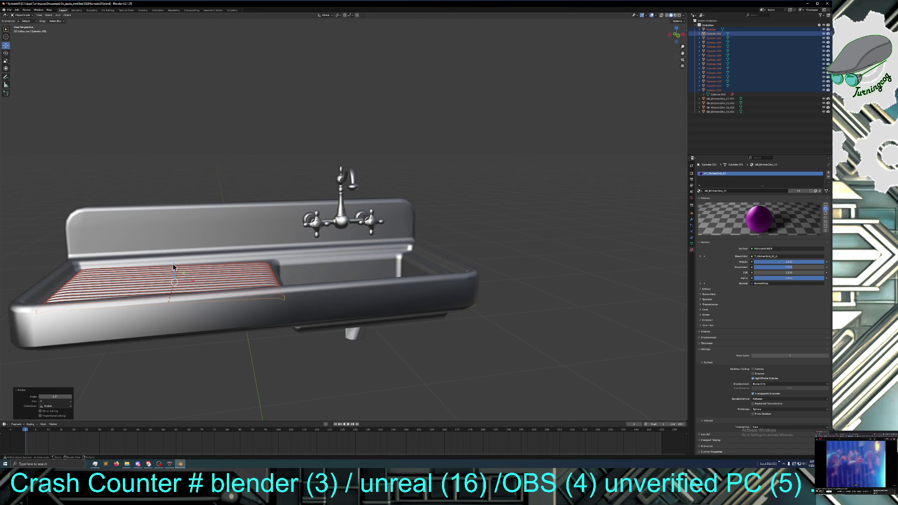
drag(173, 267, 176, 265)
mouse_move(175, 265)
middle_down()
mouse_move(194, 265)
mouse_move(197, 274)
mouse_move(165, 273)
mouse_move(181, 270)
middle_up()
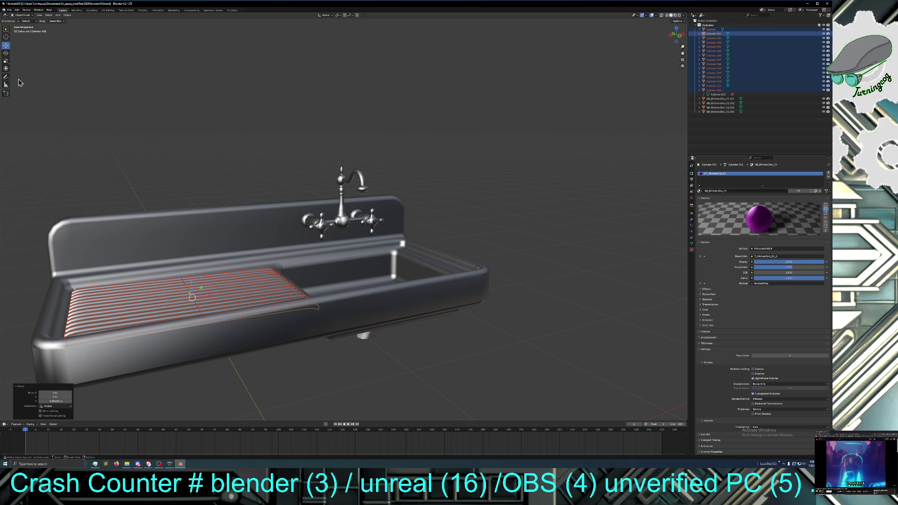
Step: Stretch the rib rack about 1.04 on X and slide it along X into place
click(6, 61)
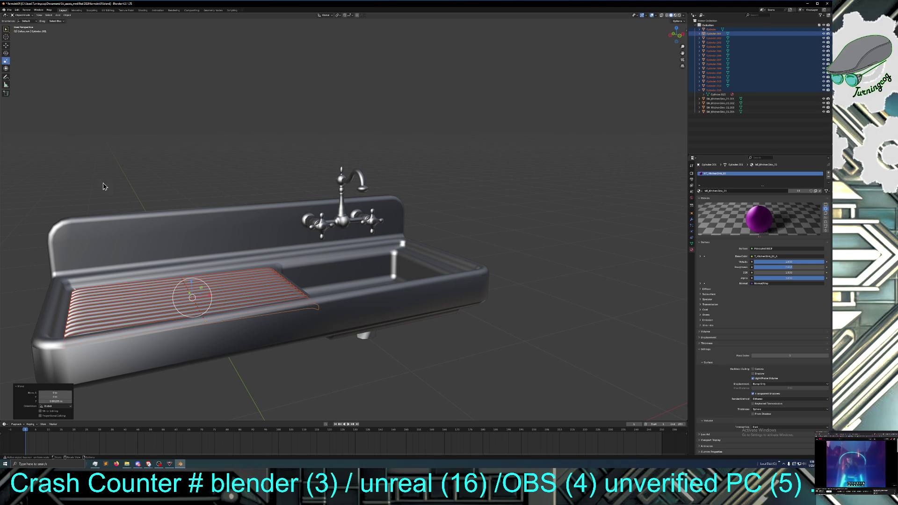
drag(210, 298, 211, 295)
click(6, 45)
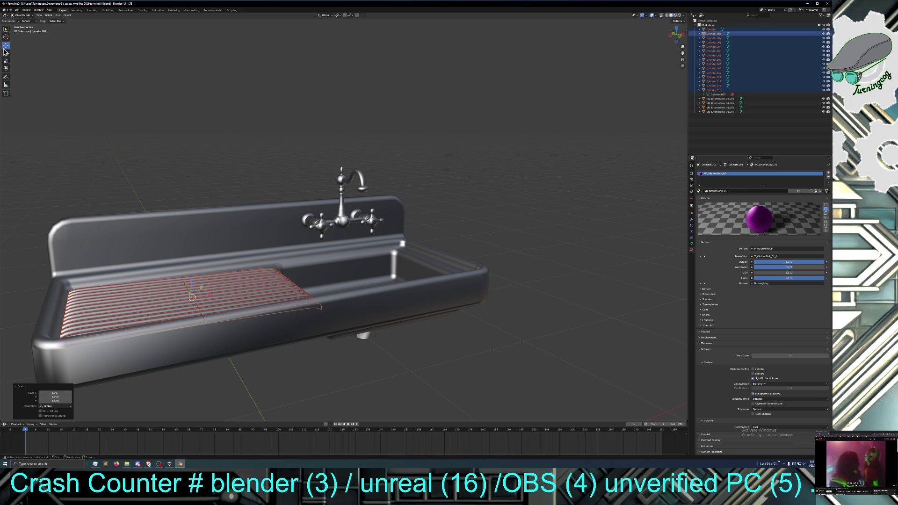
drag(212, 297, 237, 296)
mouse_move(237, 297)
middle_down()
mouse_move(213, 328)
mouse_move(198, 311)
mouse_move(240, 308)
middle_up()
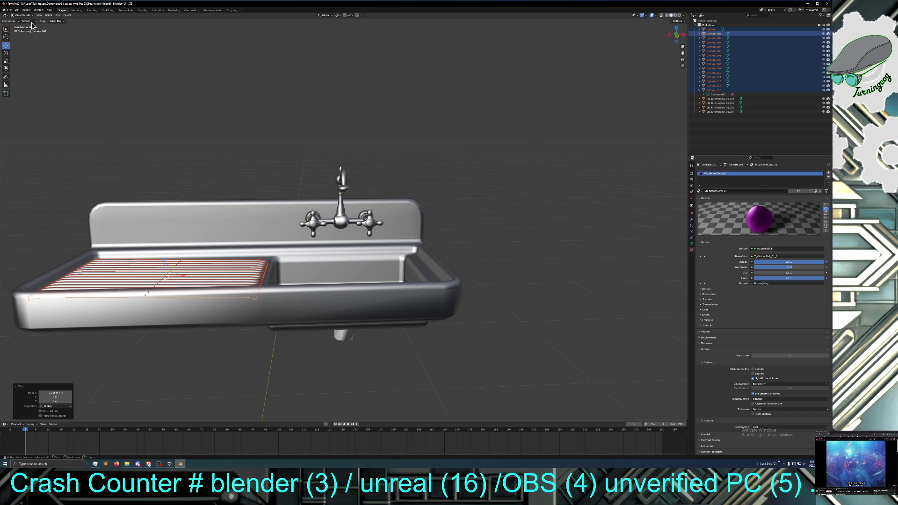
shift+click(269, 318)
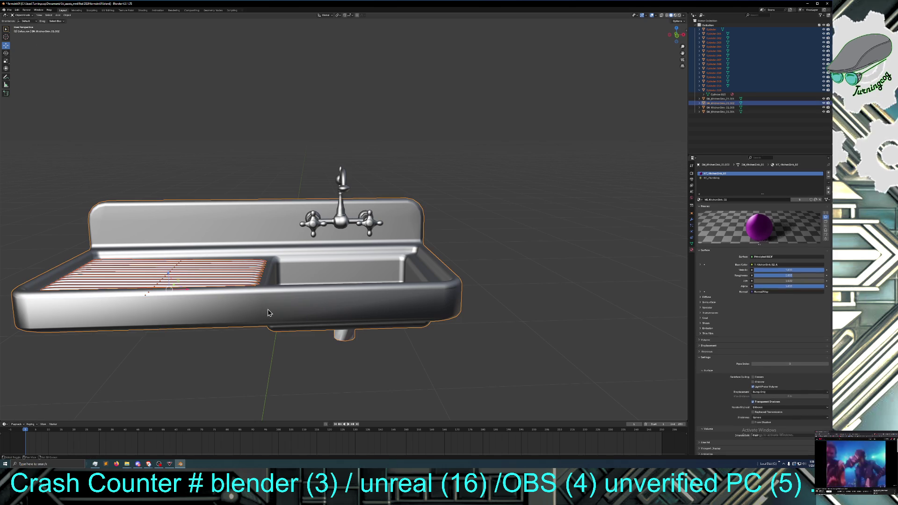
Step: Join the drainboard ribs into the sink object
middle_drag(257, 315, 256, 315)
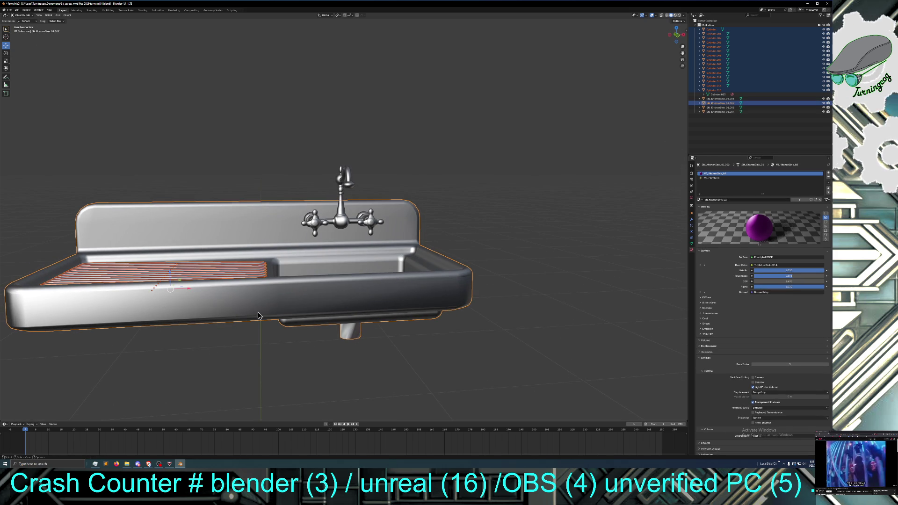
right_click(261, 302)
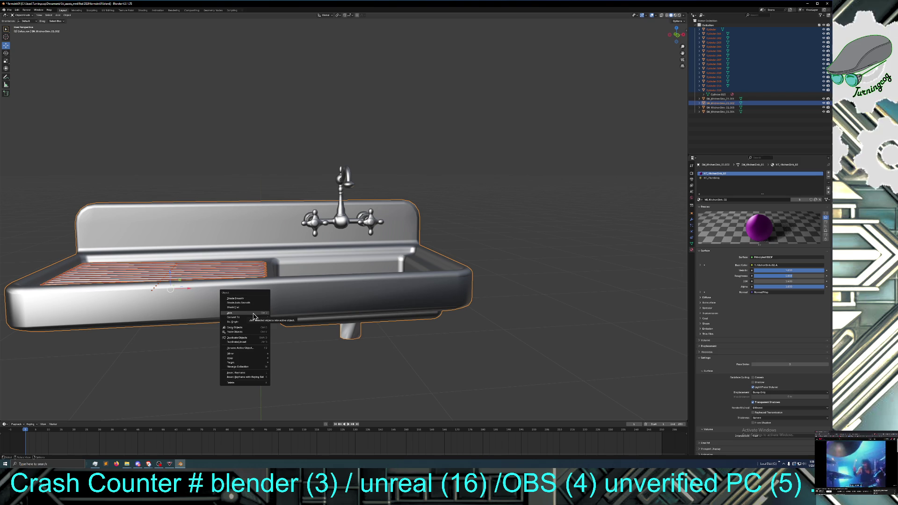
click(253, 313)
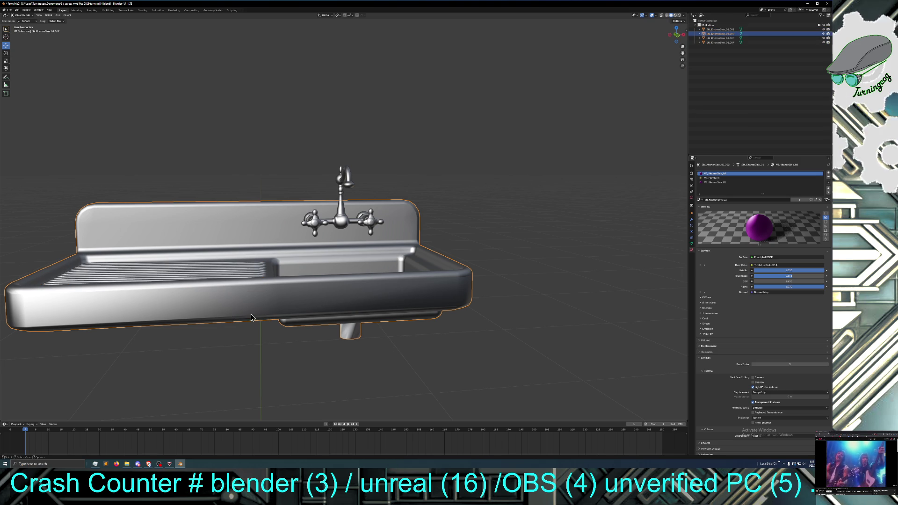
Step: Apply Shade Smooth to the sink
click(239, 351)
mouse_move(240, 351)
middle_down()
mouse_move(241, 375)
mouse_move(228, 366)
mouse_move(247, 354)
mouse_move(238, 352)
middle_up()
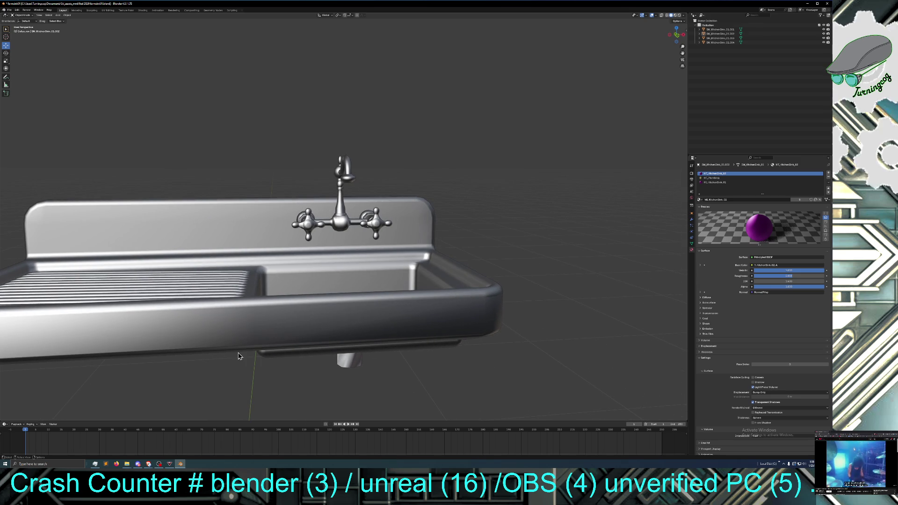
click(236, 335)
right_click(237, 335)
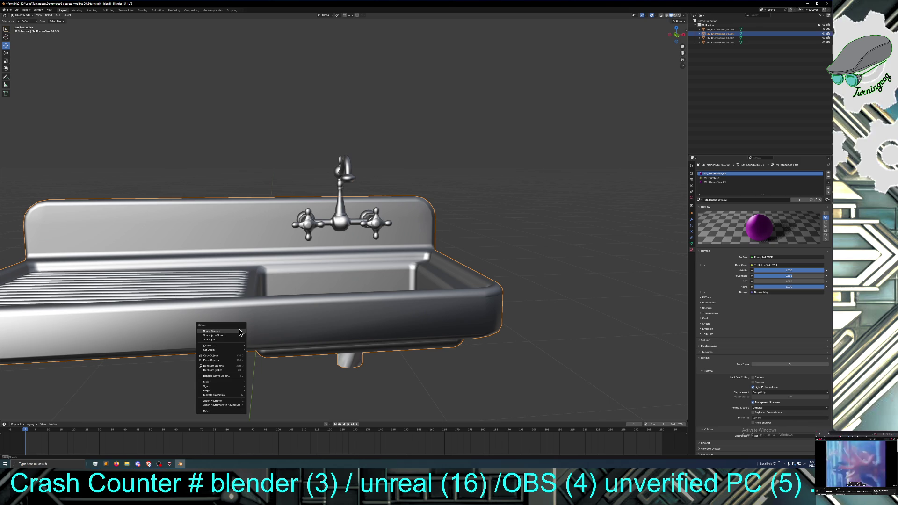
click(240, 330)
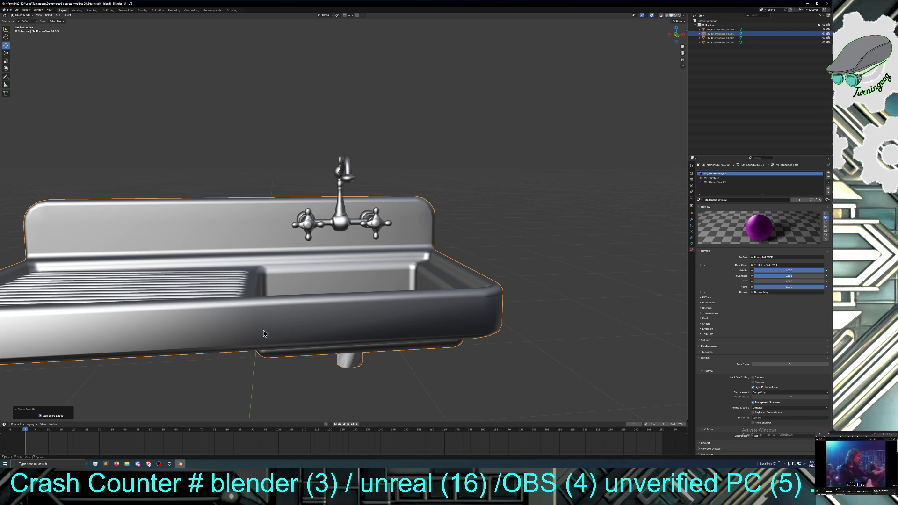
Step: Give the faucet smooth shading, trying Auto Smooth before reverting to plain Smooth
click(464, 221)
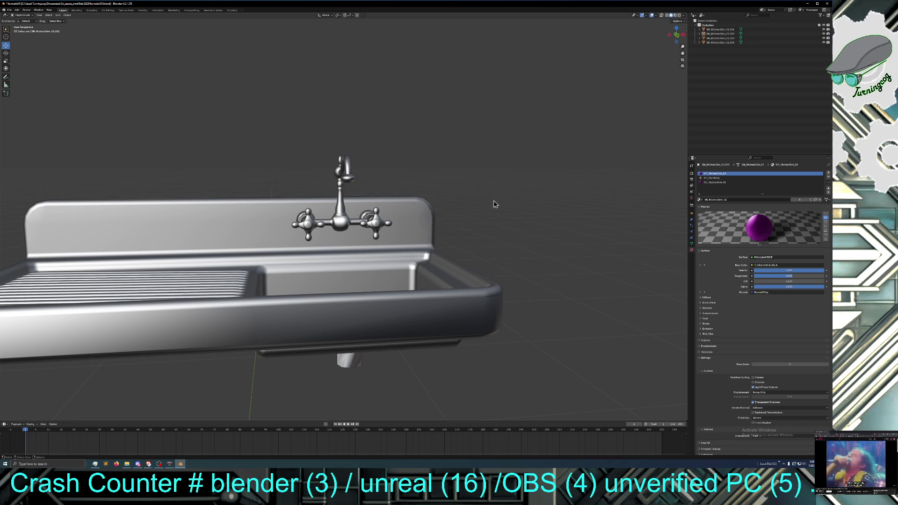
click(342, 223)
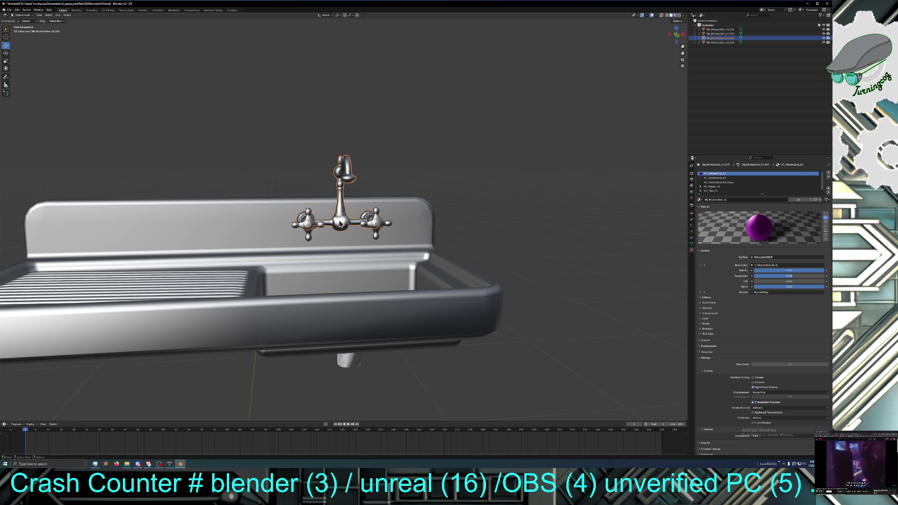
right_click(345, 224)
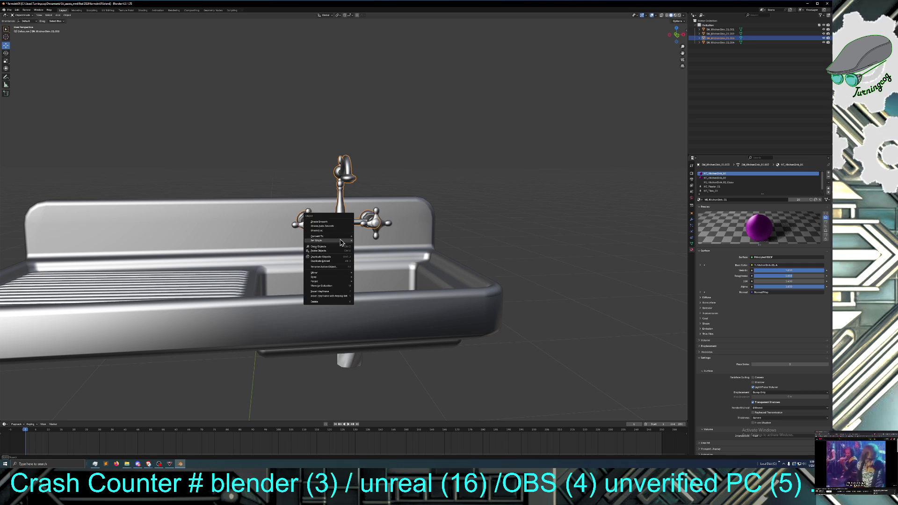
click(338, 225)
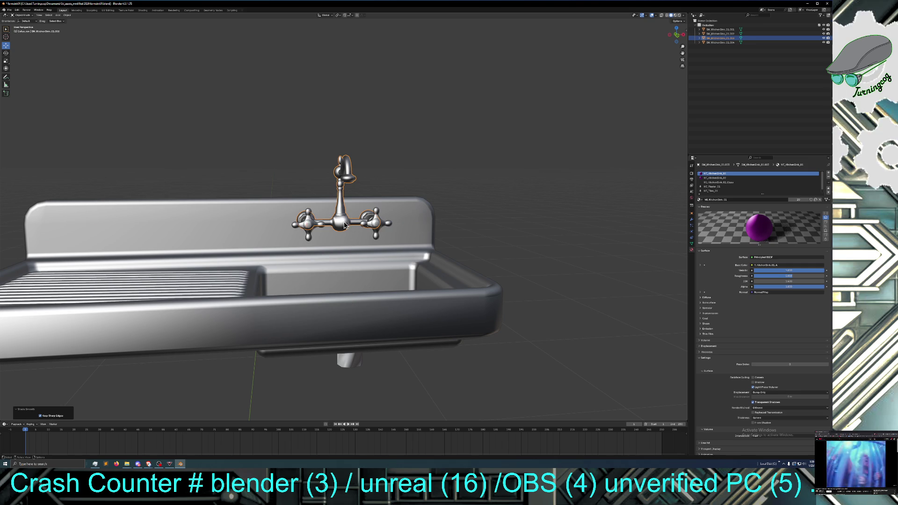
right_click(345, 225)
click(339, 227)
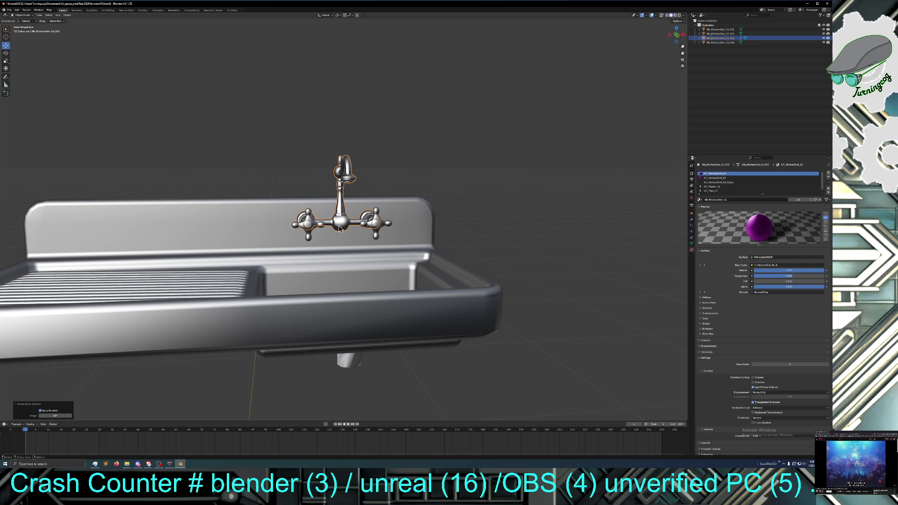
right_click(342, 223)
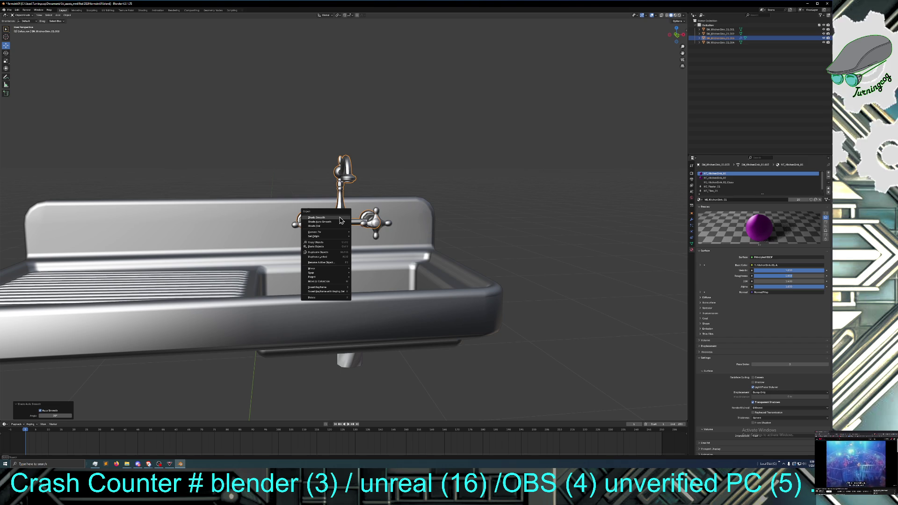
click(340, 218)
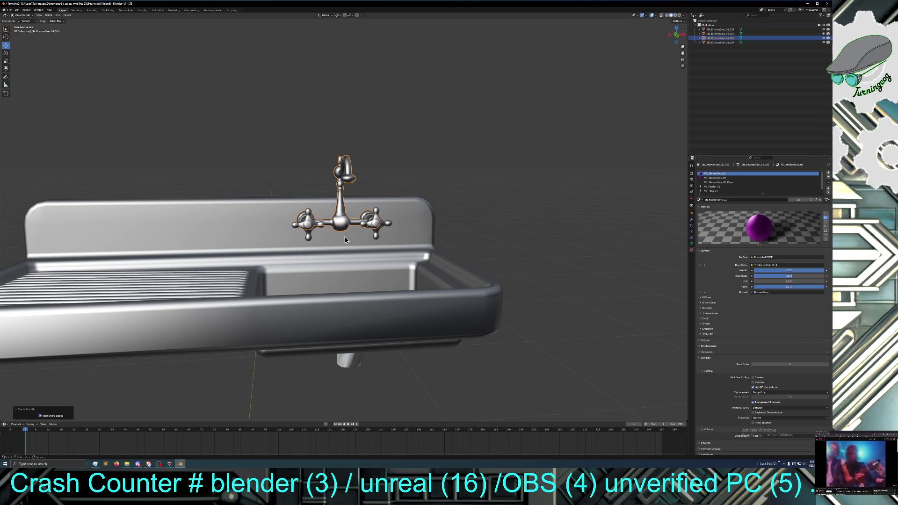
Step: Orbit to a straight front view and reselect the sink
click(486, 217)
mouse_move(487, 217)
middle_down()
mouse_move(423, 220)
mouse_move(479, 216)
mouse_move(483, 255)
mouse_move(441, 250)
middle_up()
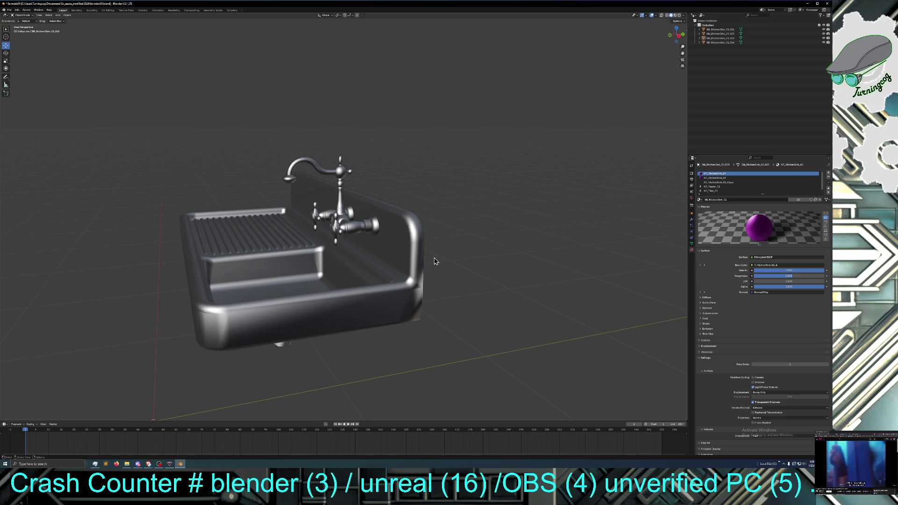
mouse_move(451, 257)
middle_down()
mouse_move(477, 271)
mouse_move(485, 263)
middle_up()
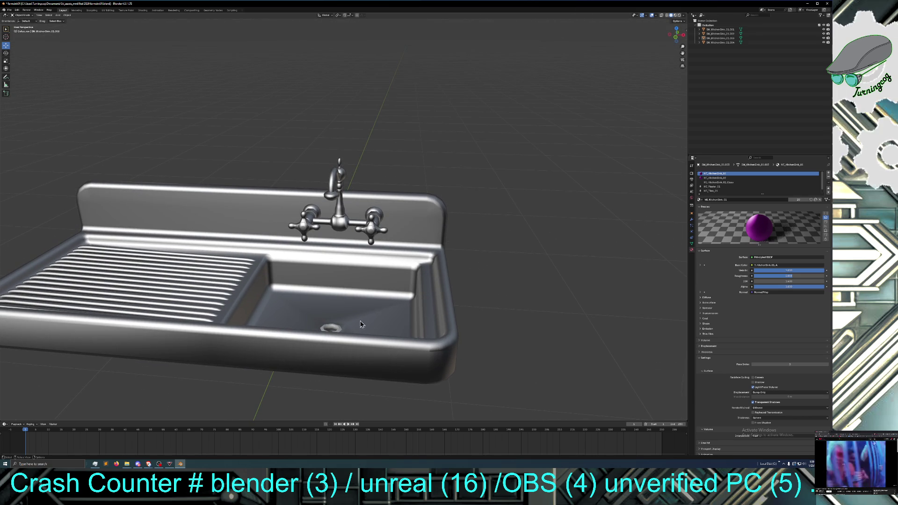
click(335, 327)
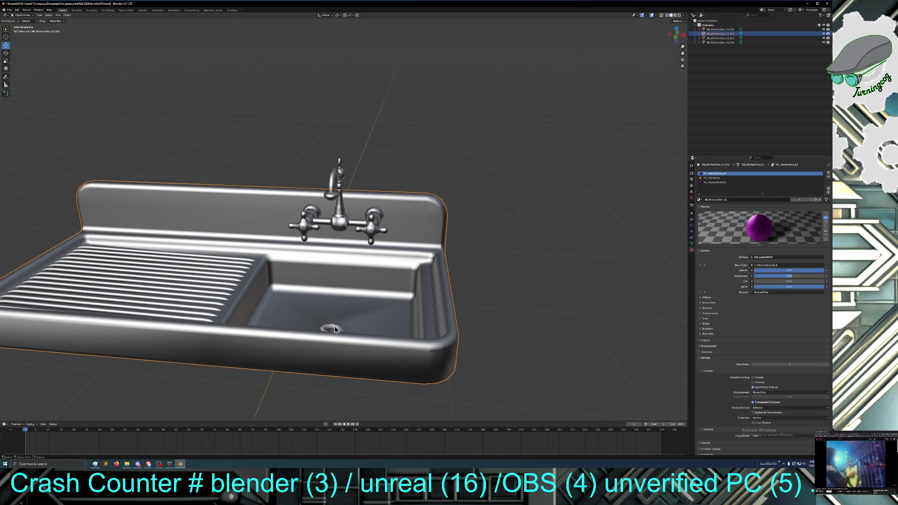
mouse_move(335, 327)
middle_down()
mouse_move(325, 337)
mouse_move(331, 351)
middle_up()
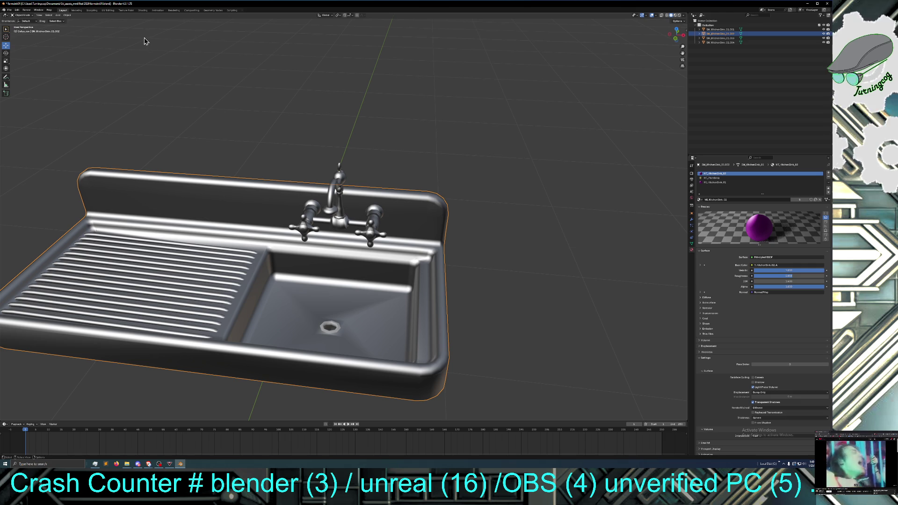
click(22, 16)
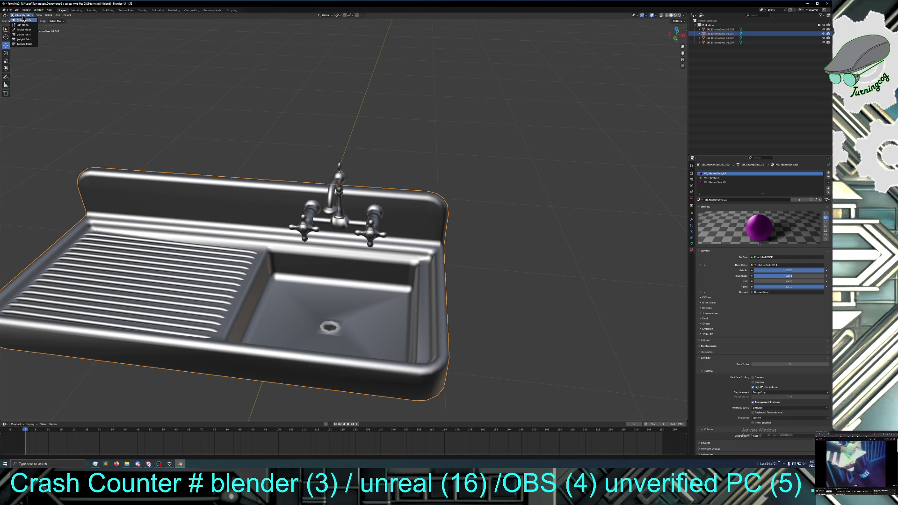
click(23, 24)
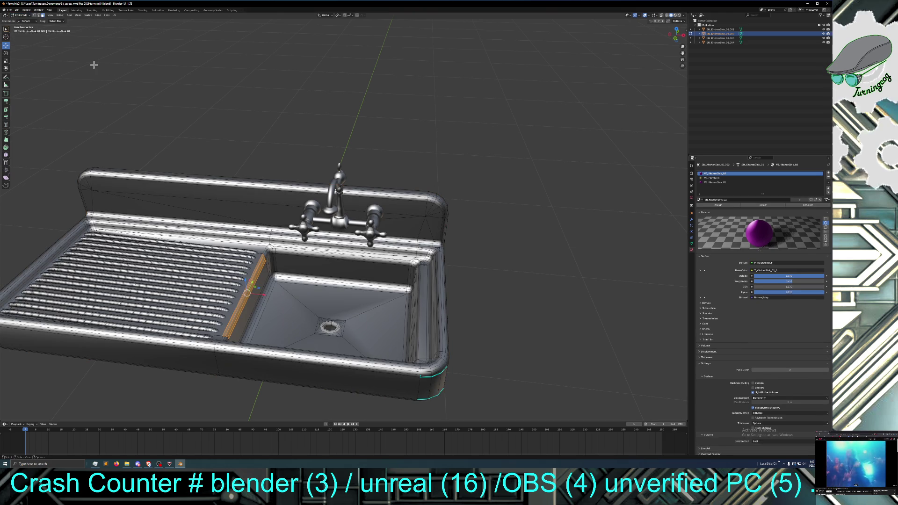
click(174, 101)
drag(211, 111, 136, 360)
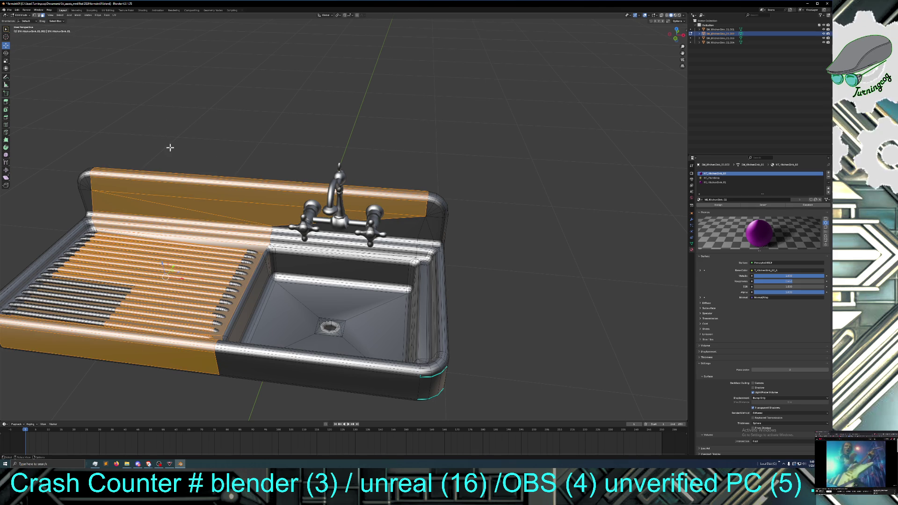
click(189, 136)
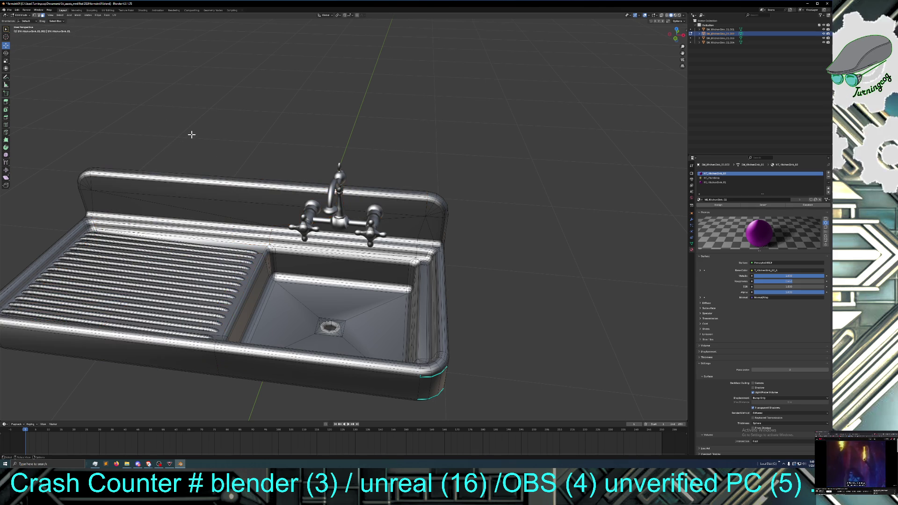
middle_drag(195, 148, 195, 140)
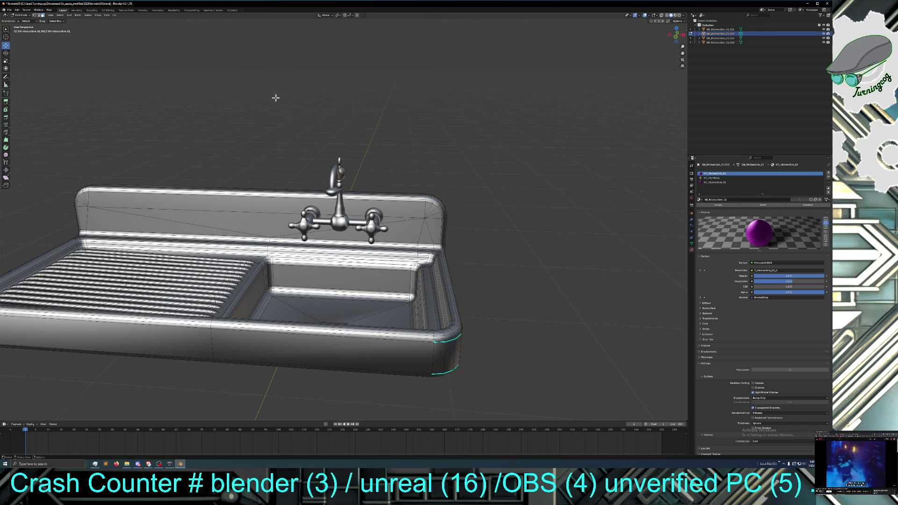
click(18, 10)
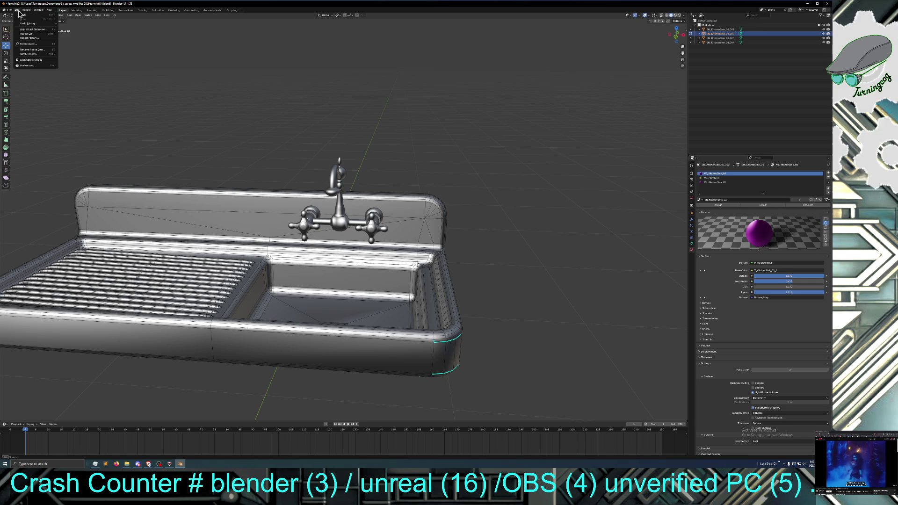
key(Escape)
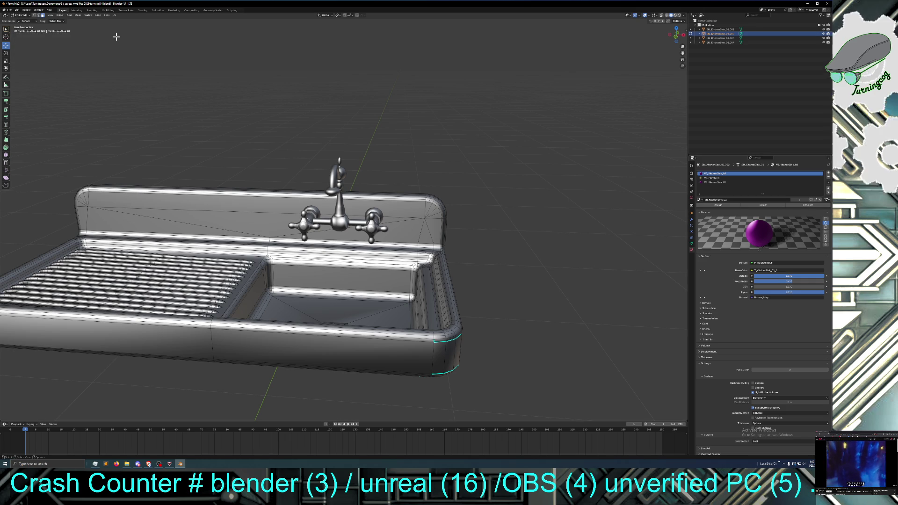
click(22, 15)
click(22, 21)
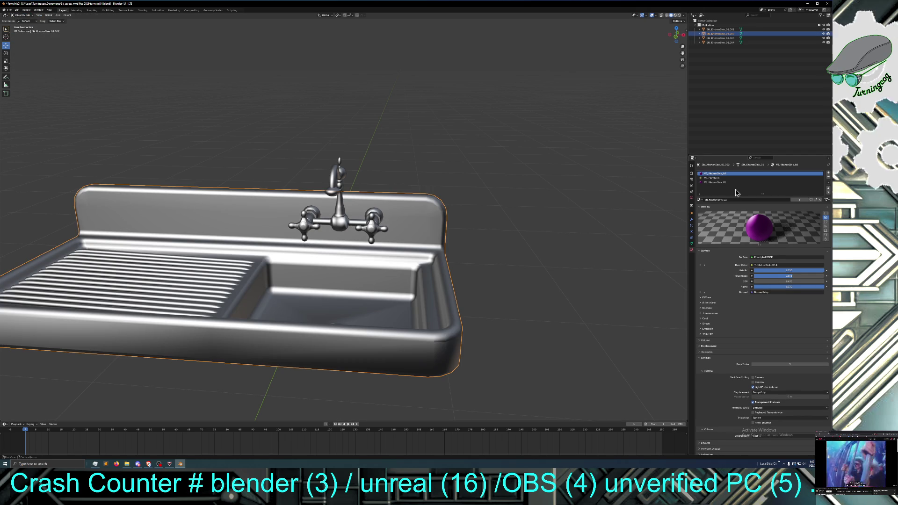
Step: Delete the MT_KitchenSink_02 slot, activate MT_KitchenSink_01, and preview it on a sphere
click(828, 178)
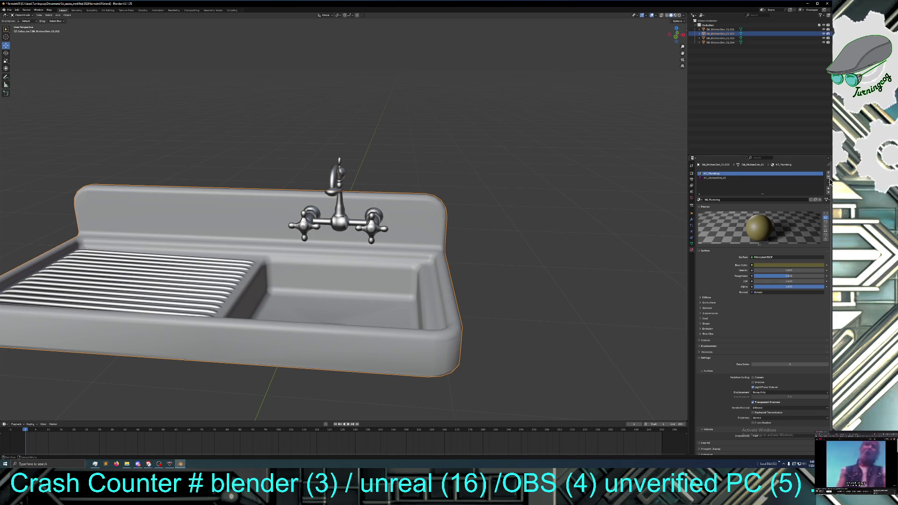
click(723, 179)
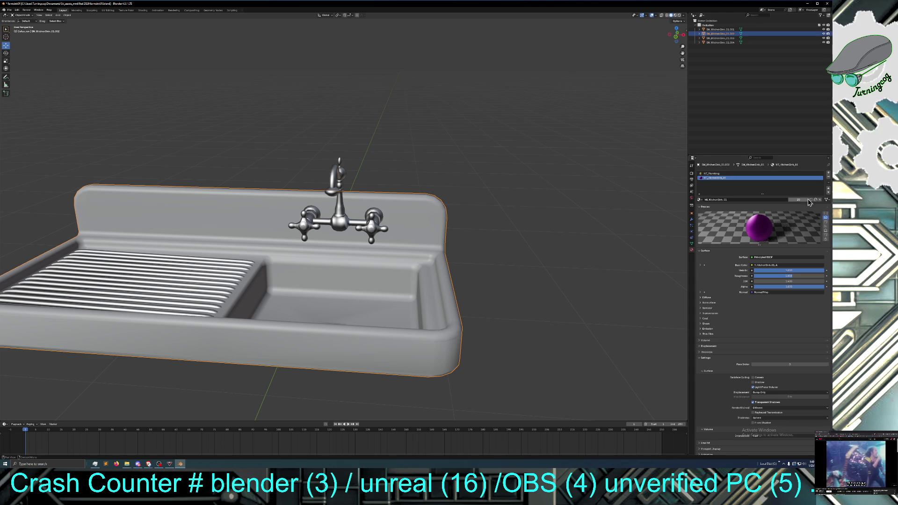
click(826, 219)
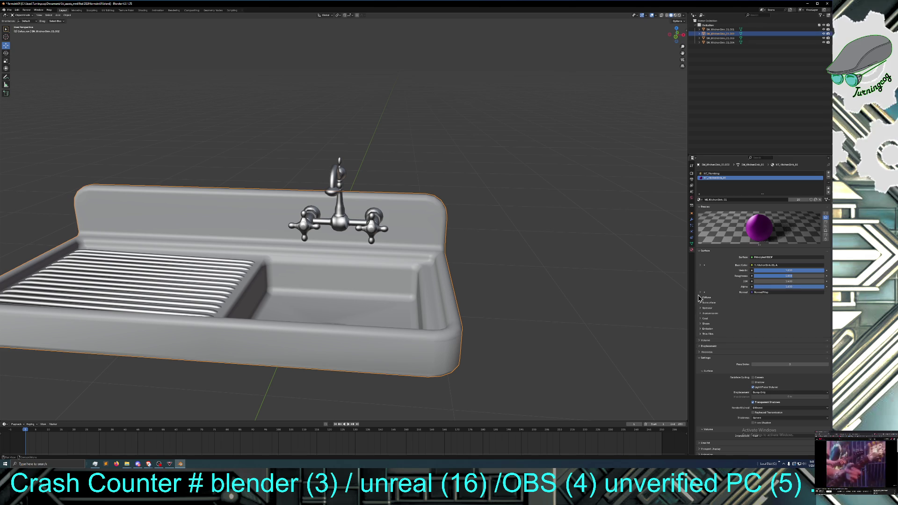
Step: Expand the Diffuse settings, briefly check Coat, and show the base colour's image texture settings
click(700, 298)
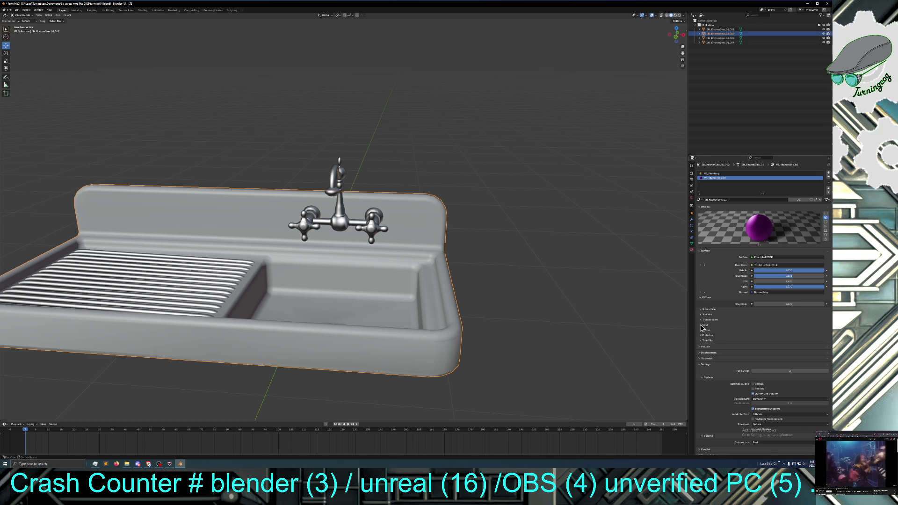
click(702, 326)
click(701, 326)
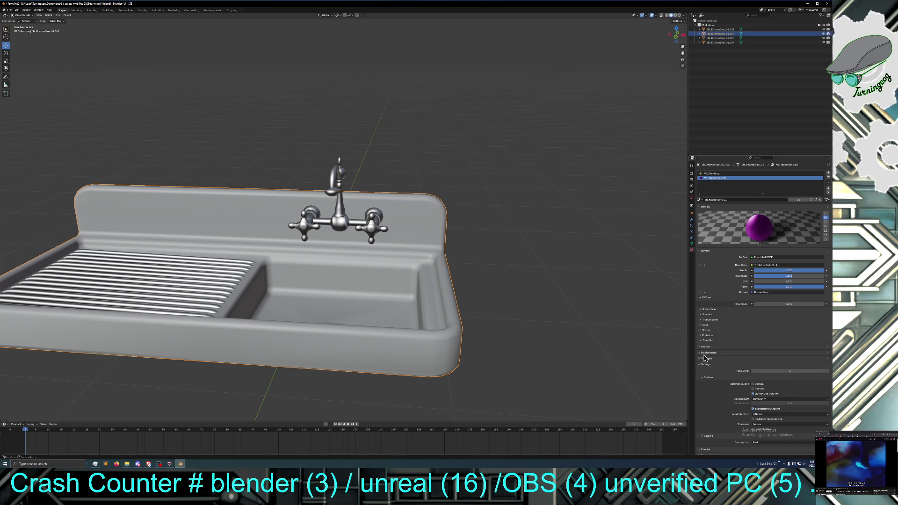
click(701, 266)
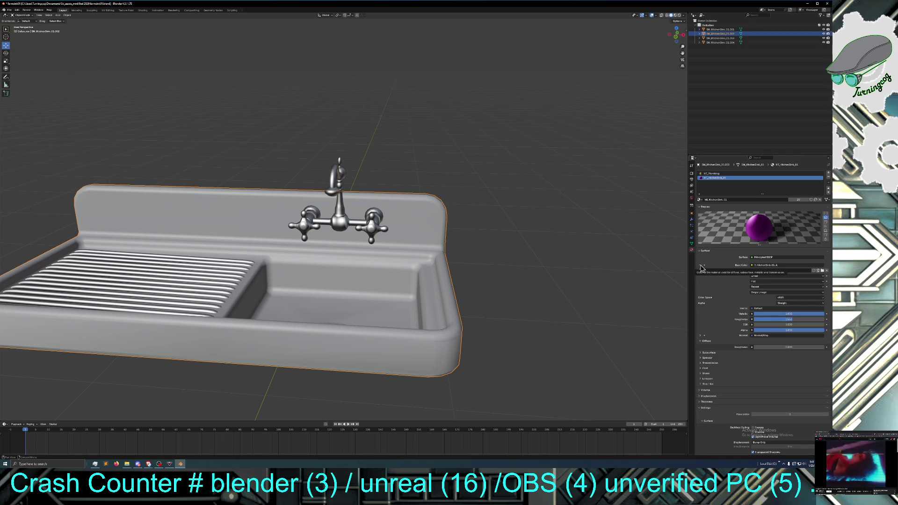
Step: Swap the sink material's image-texture Base Color for an RGB input, previewing dark grey
click(767, 309)
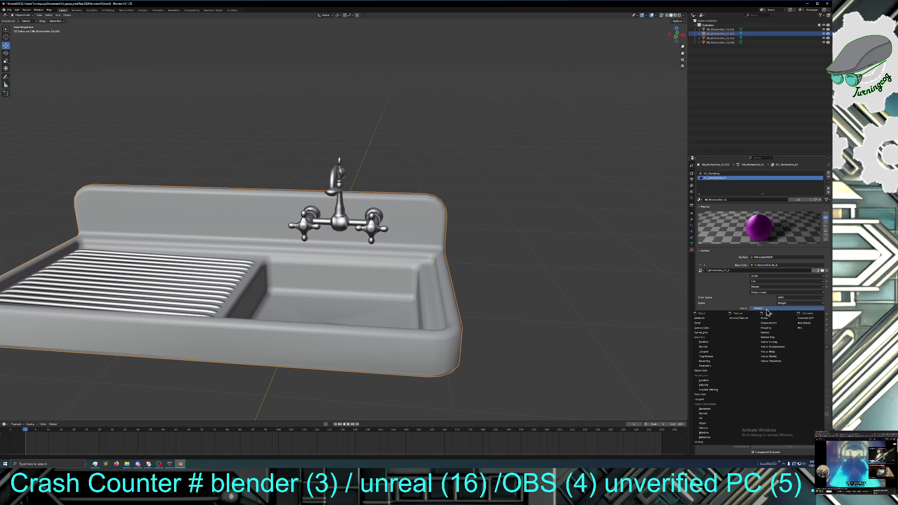
key(Escape)
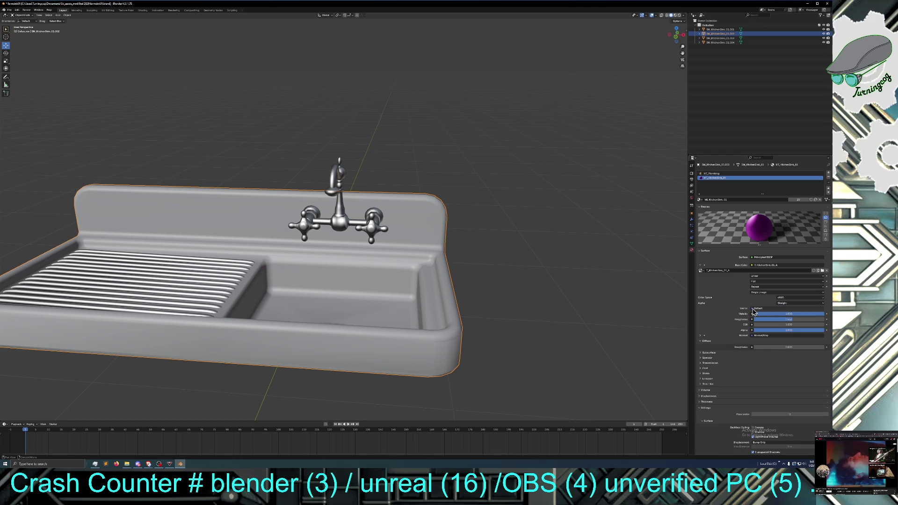
click(700, 265)
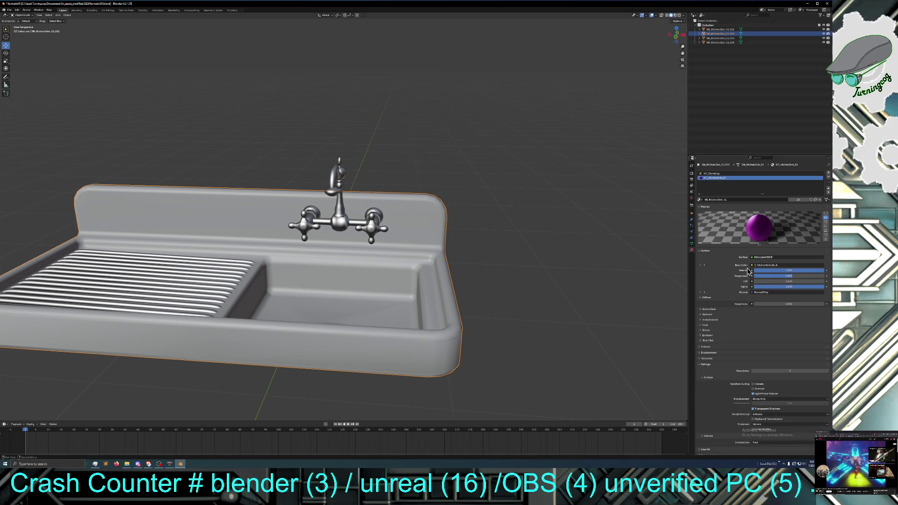
click(766, 265)
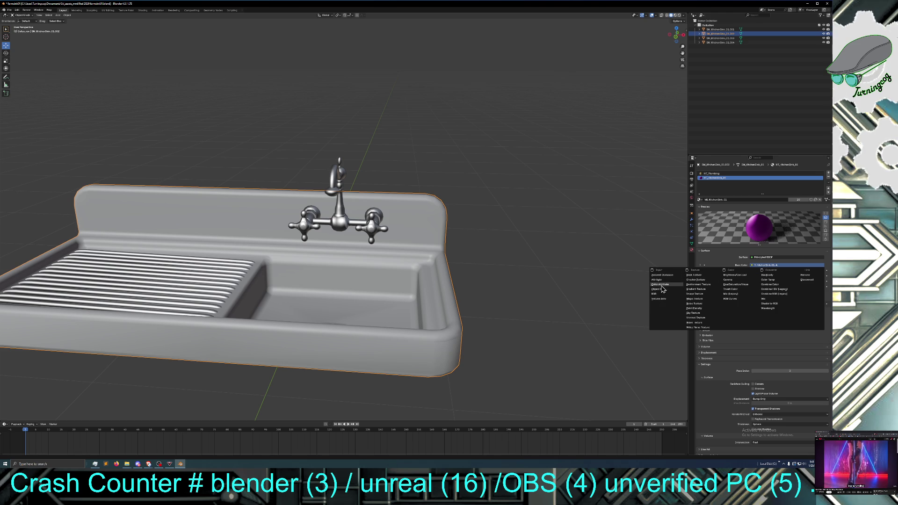
click(663, 294)
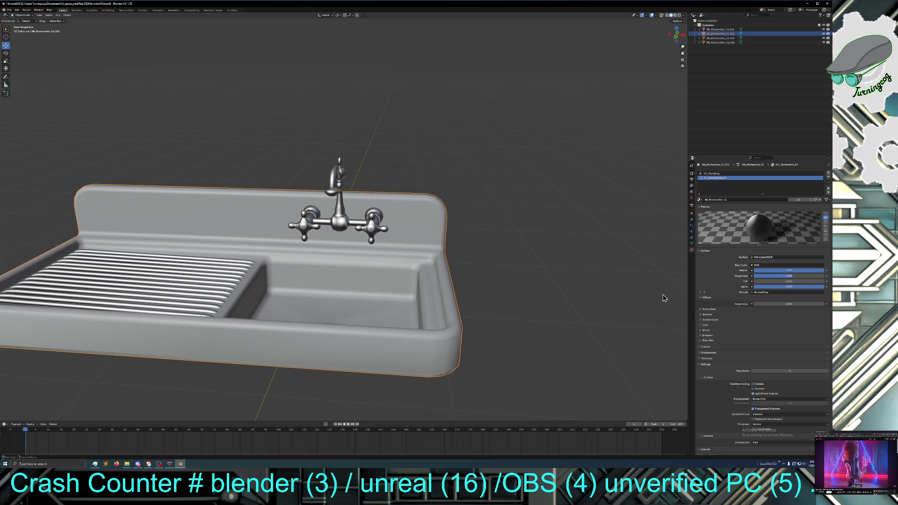
click(777, 266)
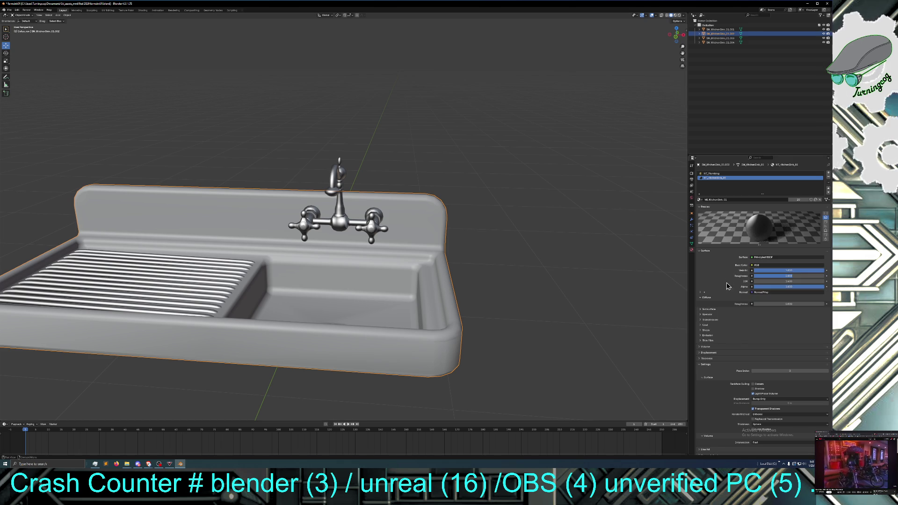
click(703, 296)
click(702, 297)
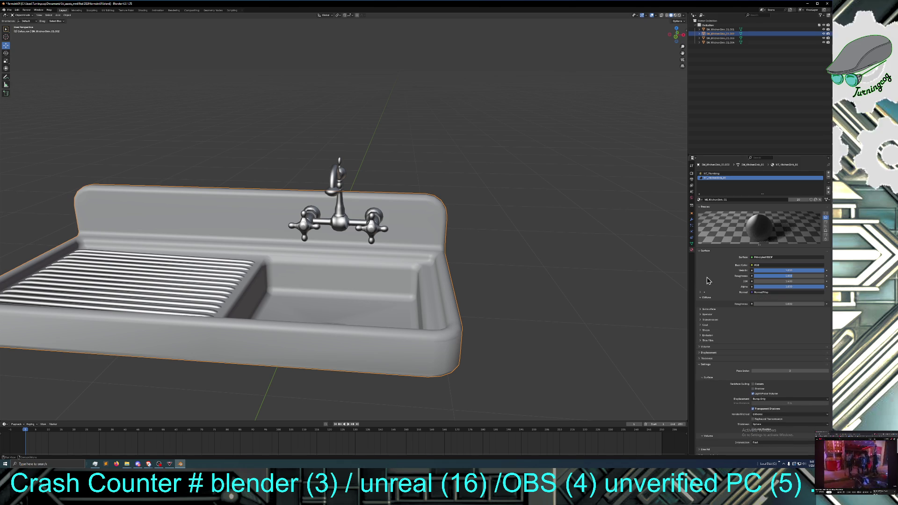
Step: Make MT_Plumbing the active material slot and put the sink into Edit Mode
mouse_move(638, 251)
middle_down()
mouse_move(645, 253)
mouse_move(647, 237)
mouse_move(641, 263)
mouse_move(622, 203)
mouse_move(434, 288)
middle_up()
scroll(645, 253, down, 3)
click(720, 174)
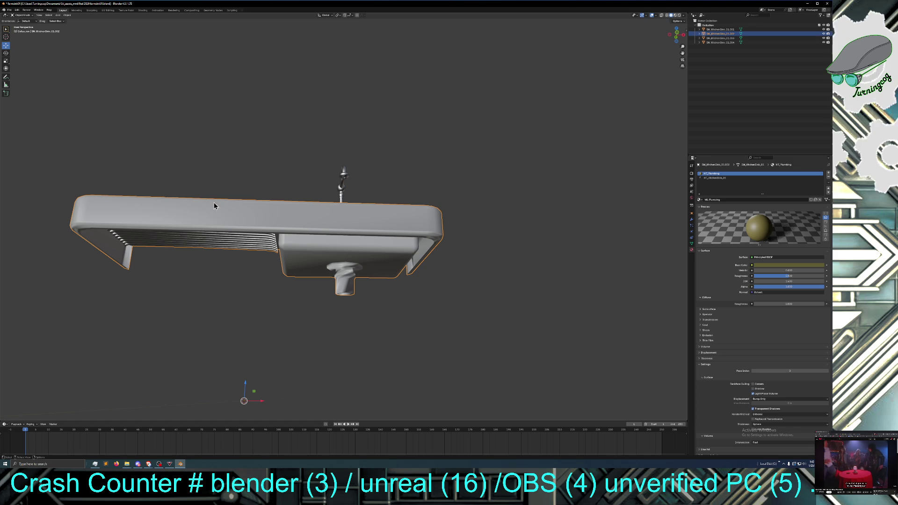
click(26, 15)
click(27, 24)
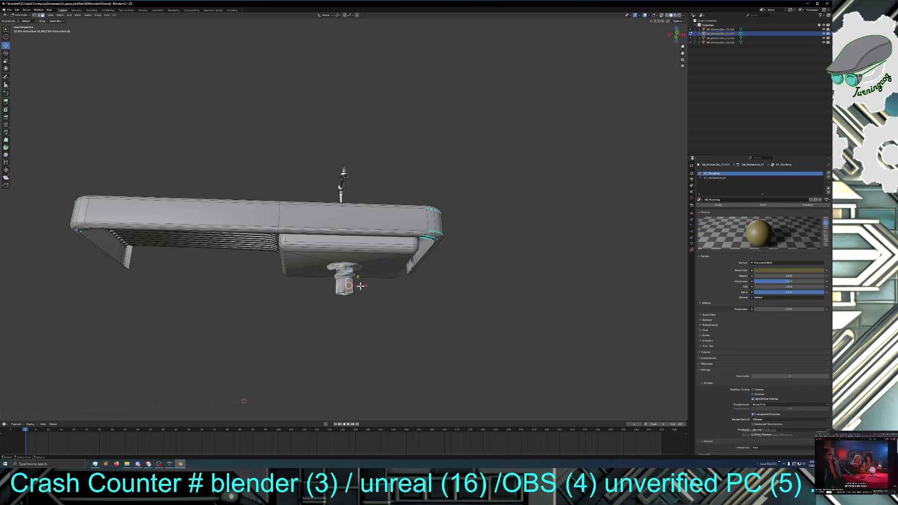
Step: Select the drain's edge loops and grow the selection to cover the whole drain
ctrl+click(345, 267)
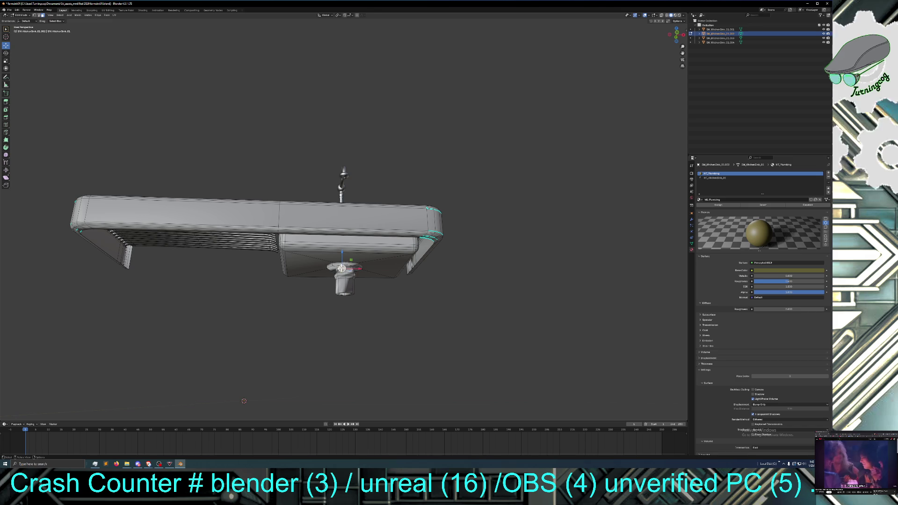
ctrl+click(344, 268)
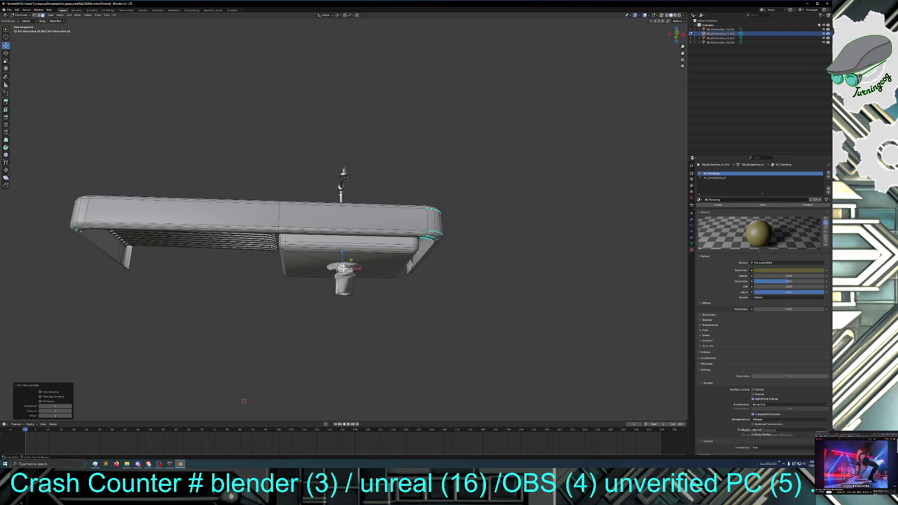
click(343, 269)
alt+click(350, 269)
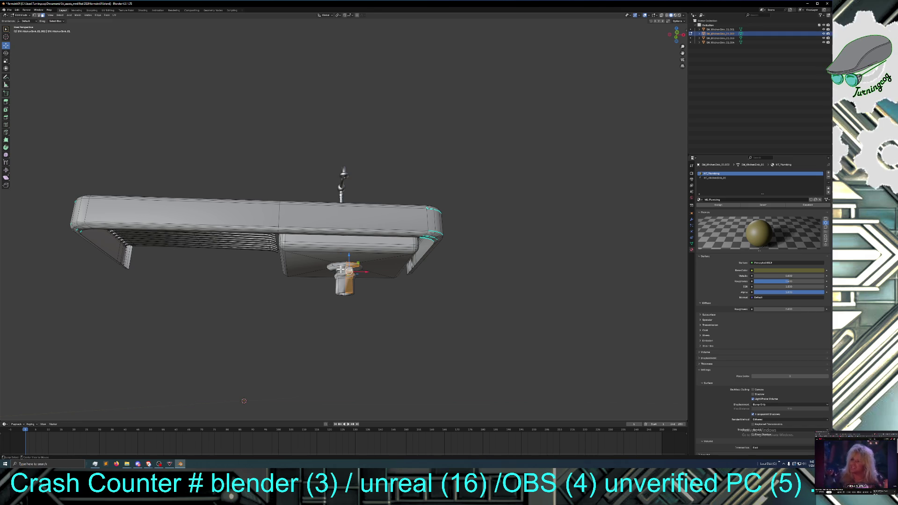
alt+click(341, 266)
alt+click(350, 267)
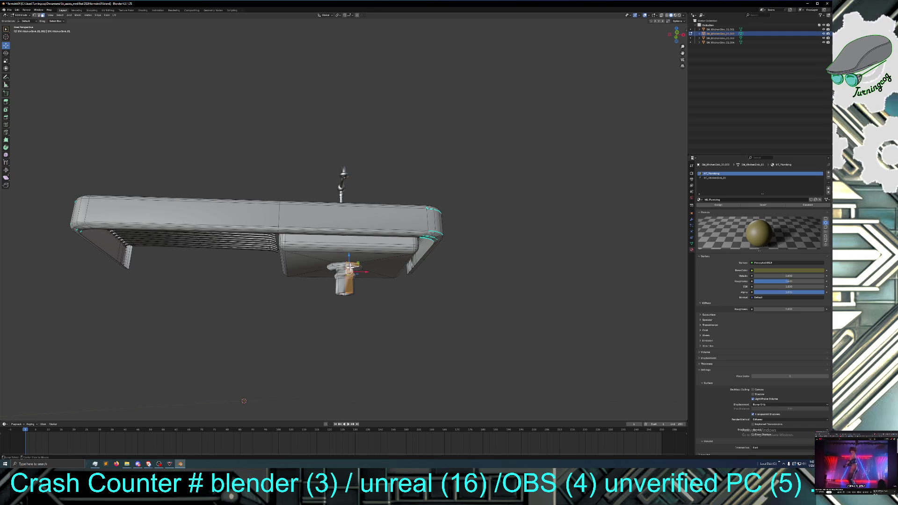
alt+click(343, 271)
alt+click(351, 271)
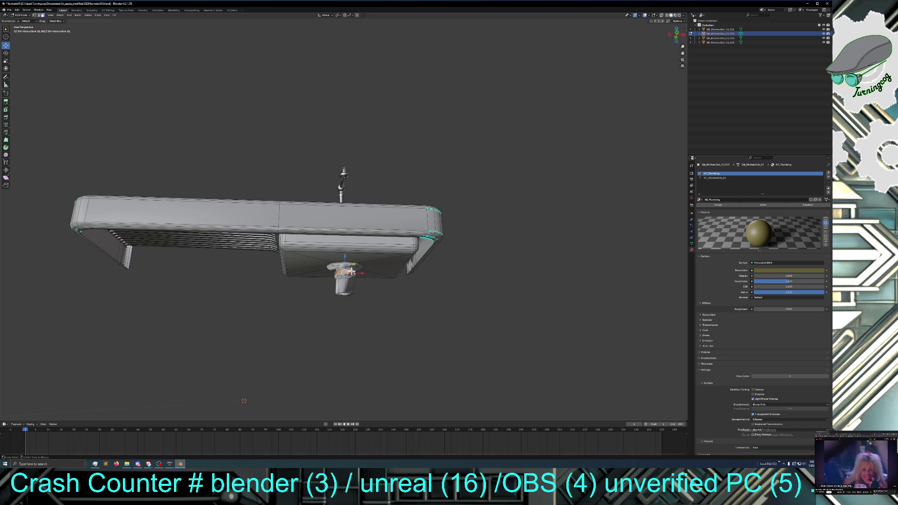
key(ctrl+KP_Add)
key(ctrl+KP_Add)
key(ctrl+KP_Add)
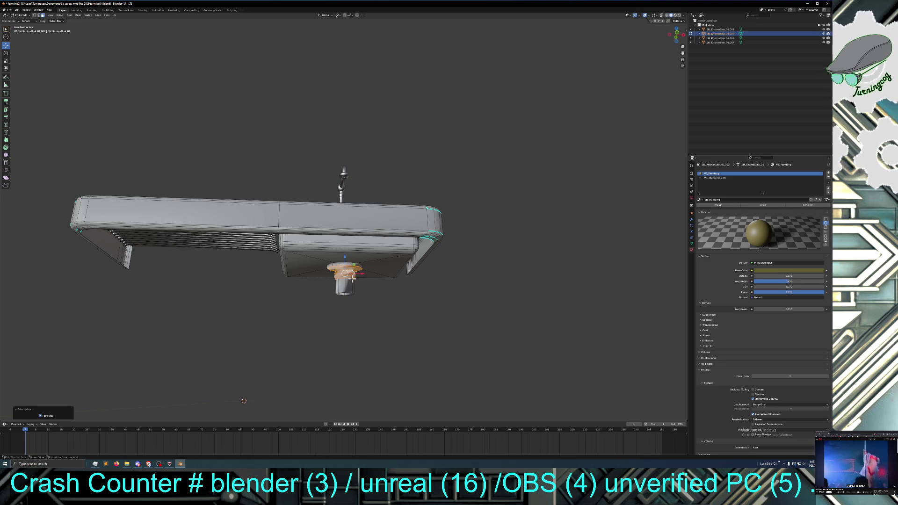
key(ctrl+KP_Add)
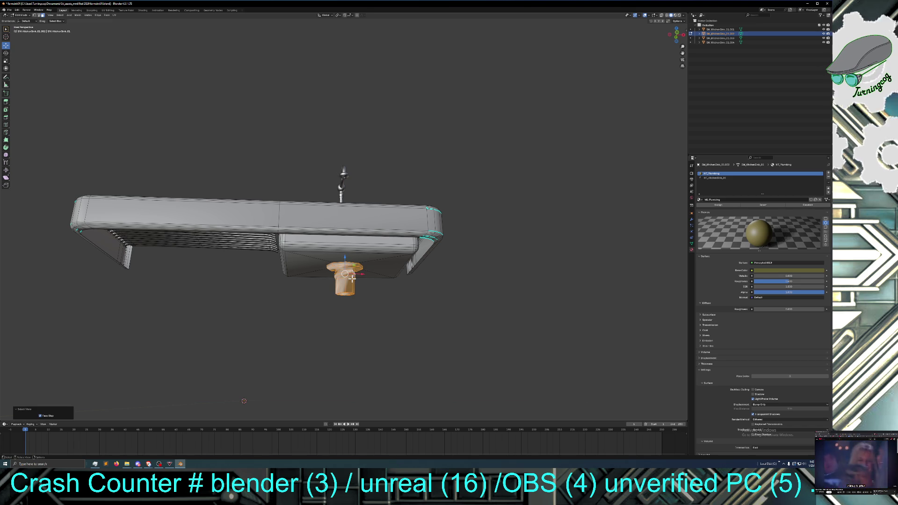
middle_drag(478, 277, 477, 313)
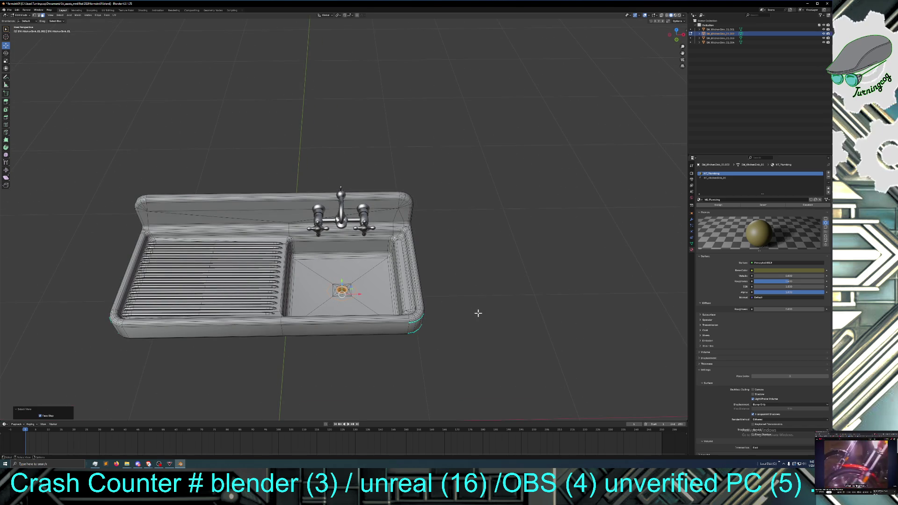
Step: Grow the drain selection slightly and separate it into a new object
key(ctrl+KP_Add)
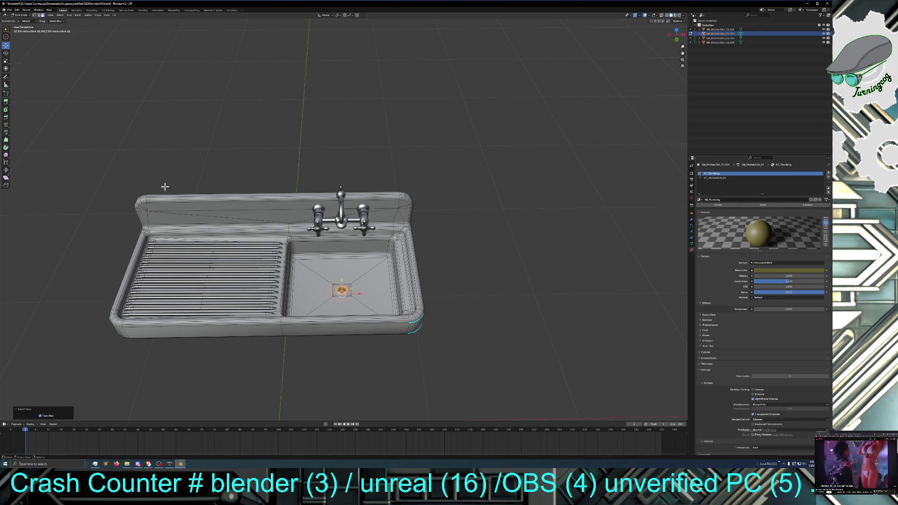
click(25, 16)
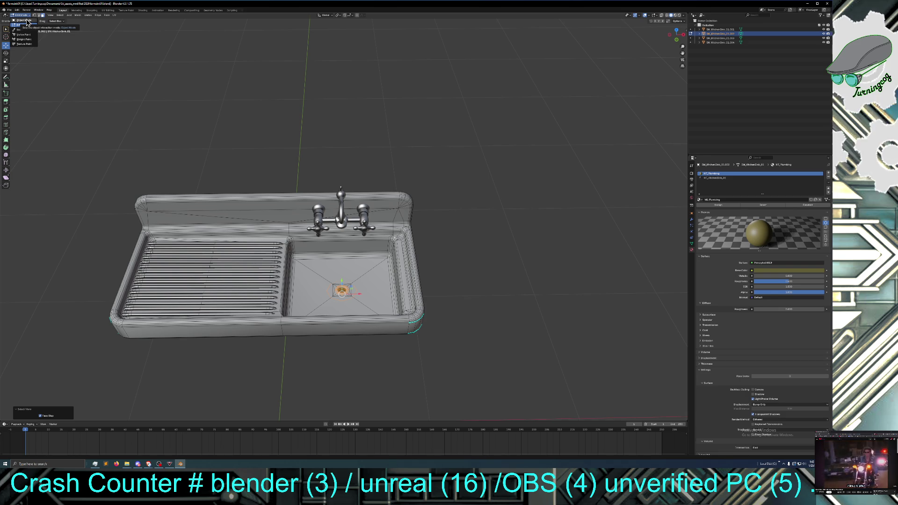
click(27, 21)
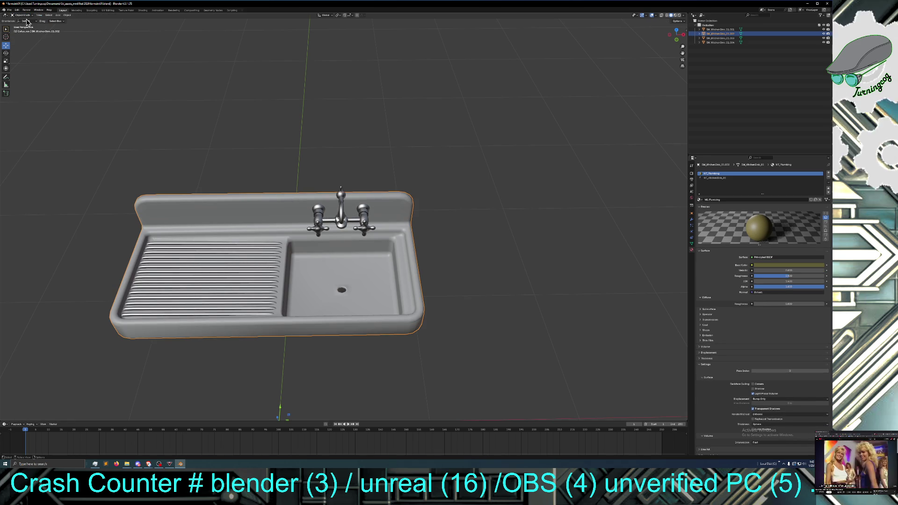
click(27, 16)
click(28, 27)
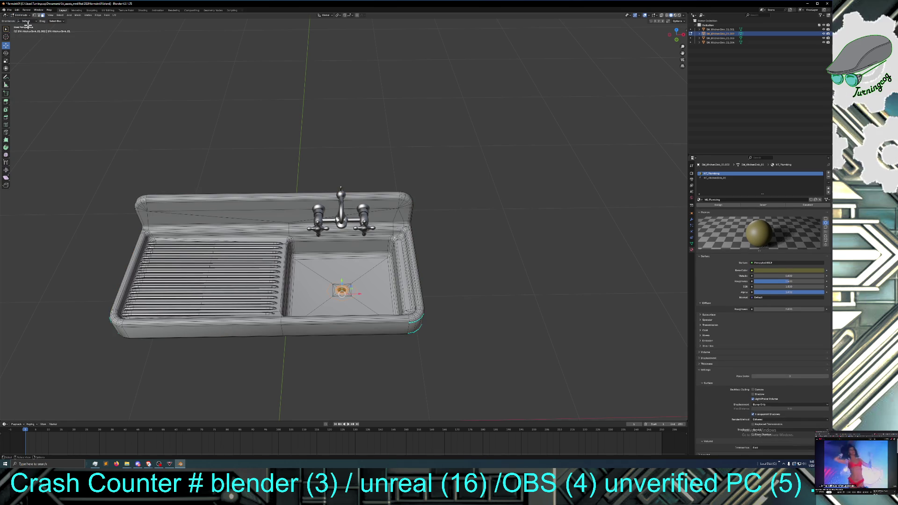
right_click(245, 139)
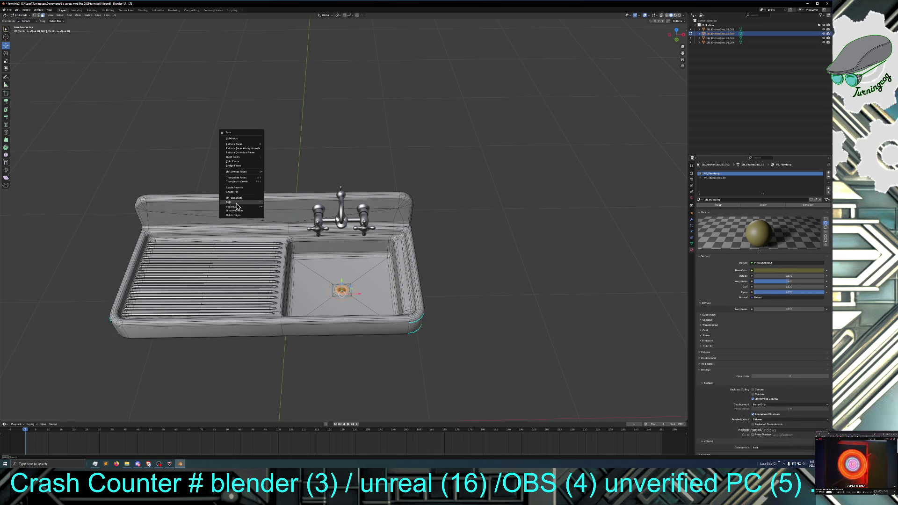
mouse_move(239, 206)
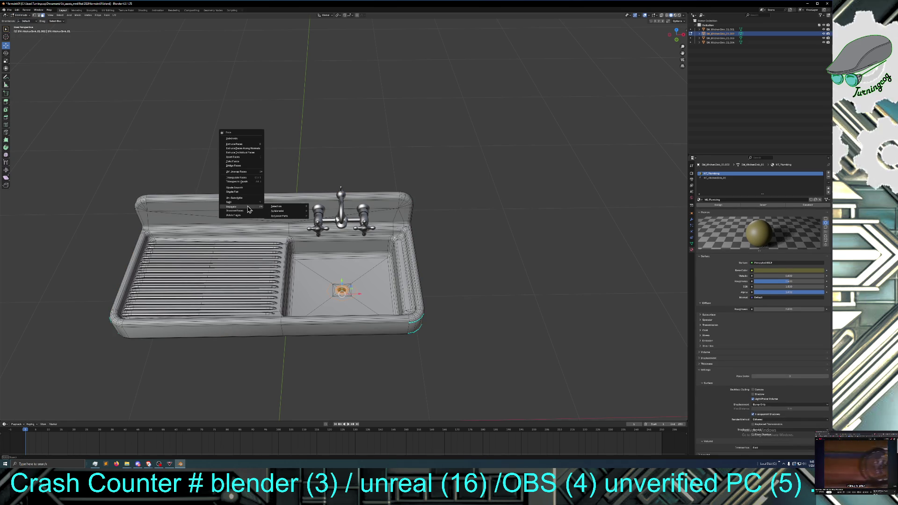
click(276, 208)
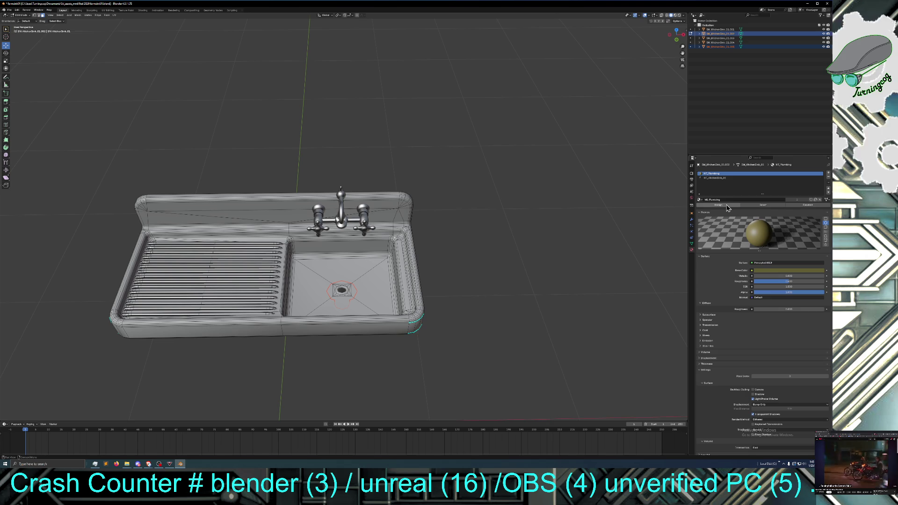
Step: Return to Object Mode, deselect the sink and select the separated drain object
click(727, 206)
mouse_move(578, 248)
middle_down()
mouse_move(579, 215)
mouse_move(558, 234)
middle_up()
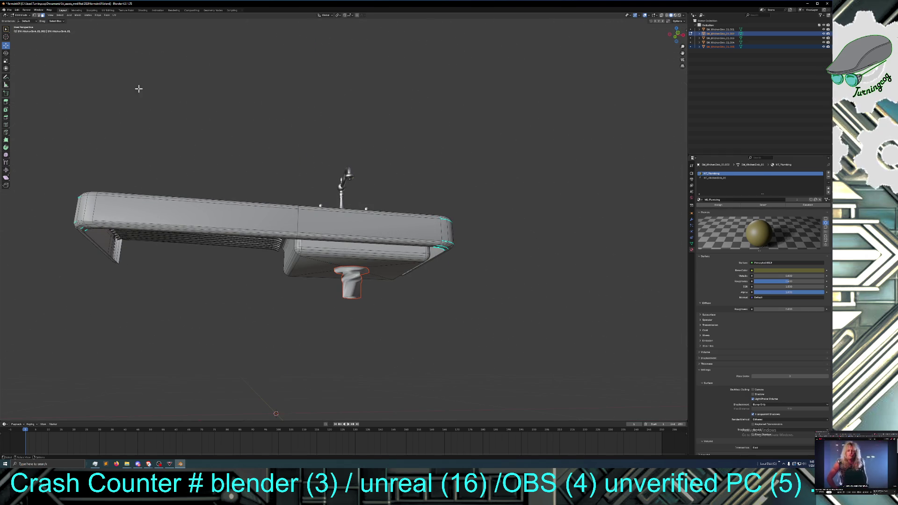
click(22, 15)
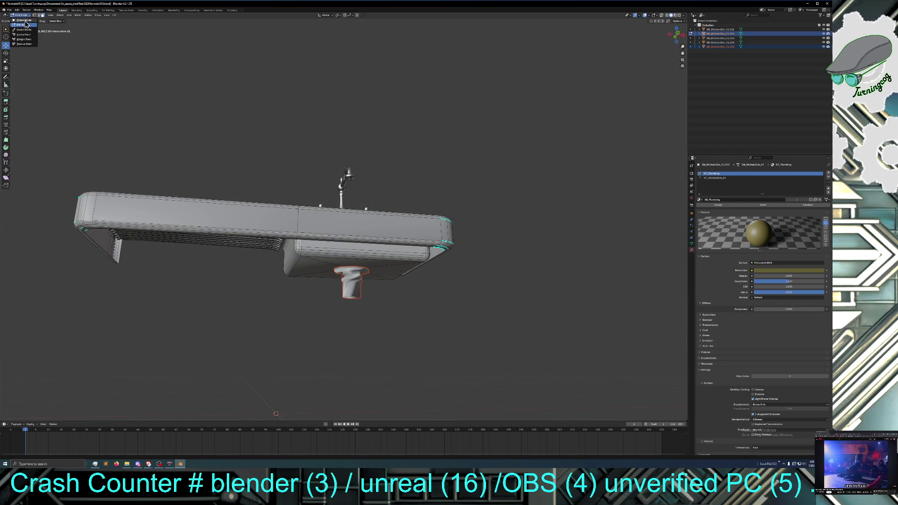
click(21, 21)
middle_drag(424, 287, 422, 307)
click(484, 299)
mouse_move(485, 299)
middle_down()
mouse_move(496, 273)
mouse_move(446, 302)
middle_up()
click(359, 277)
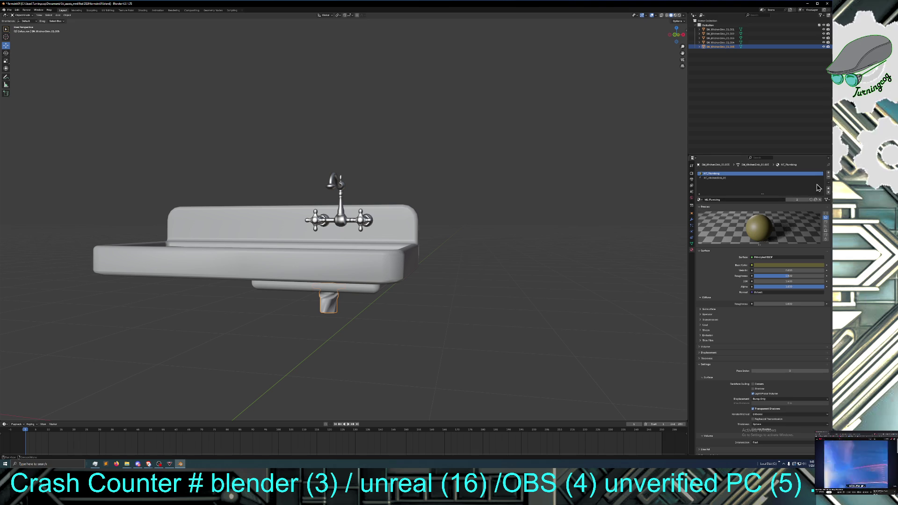
Step: Remove the MT_KitchenSink_01 material slot from the drain object
click(754, 179)
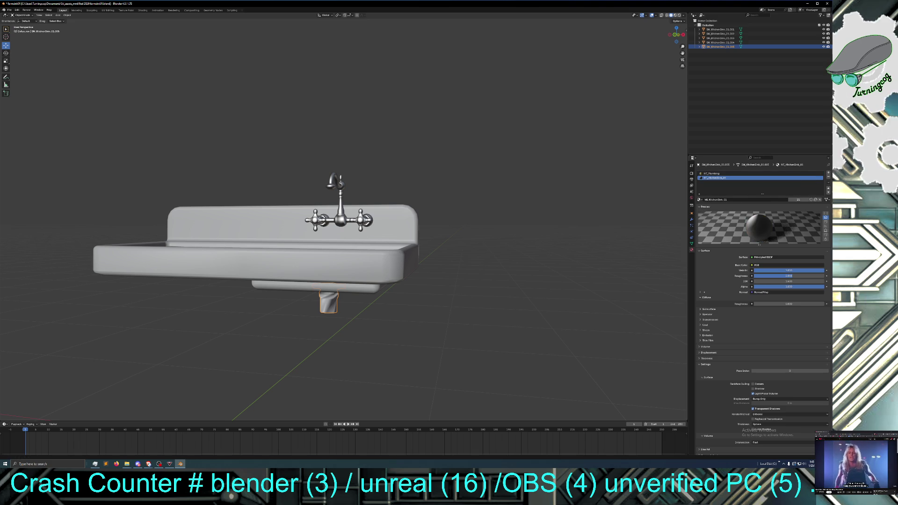
click(828, 179)
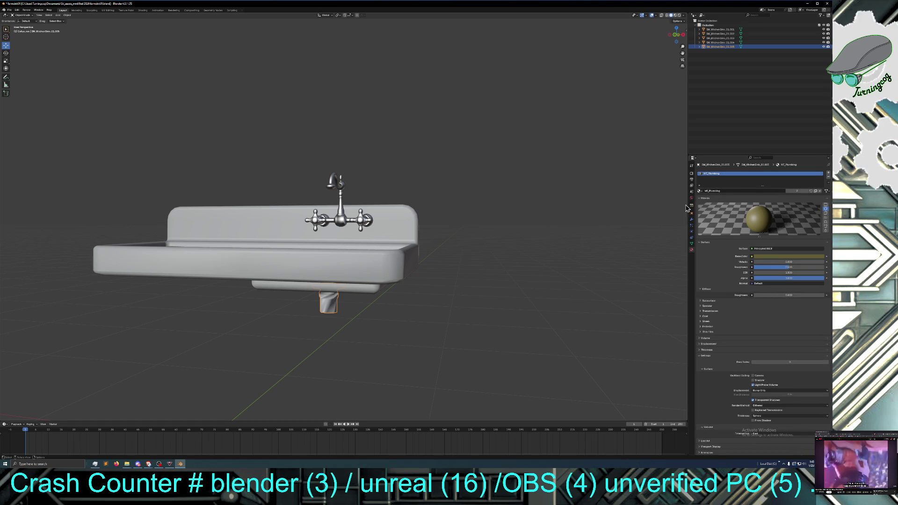
mouse_move(551, 222)
middle_down()
mouse_move(560, 247)
mouse_move(564, 229)
middle_up()
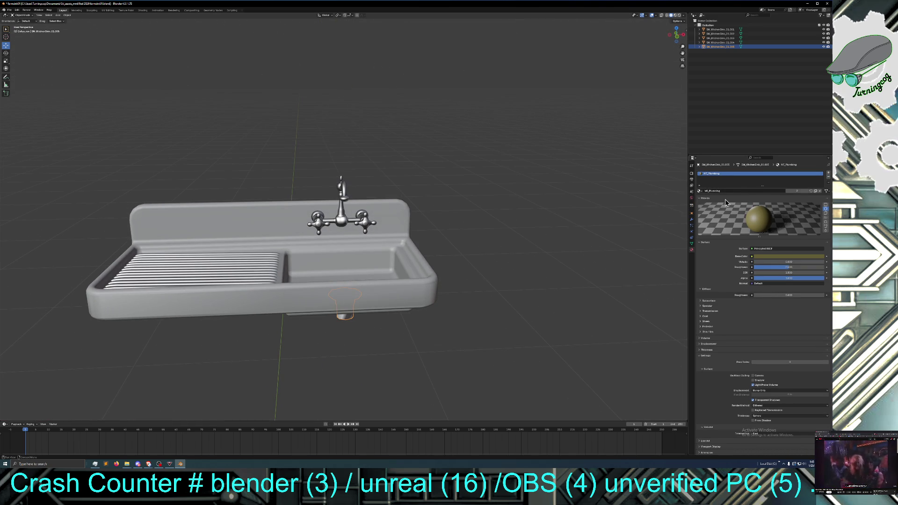
click(699, 243)
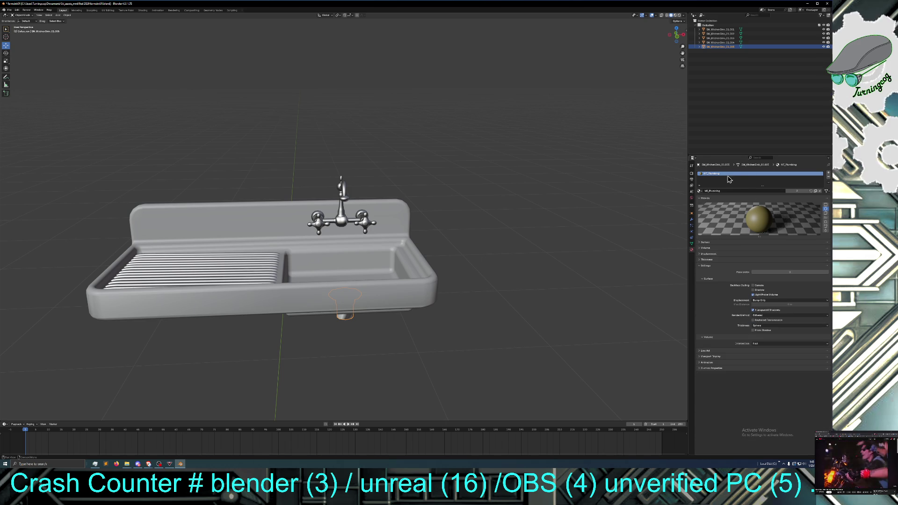
middle_drag(638, 210, 621, 200)
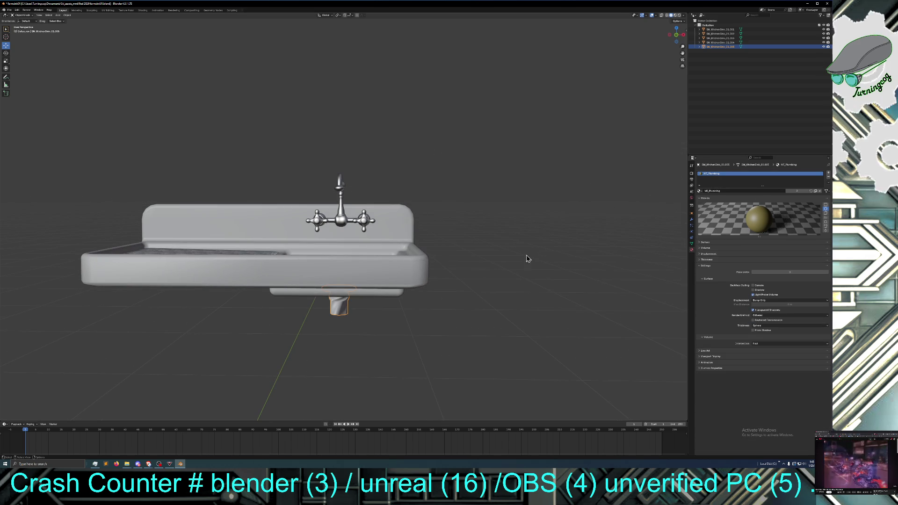
Step: Switch the drain into Edit Mode and view the sink's underside
right_click(340, 309)
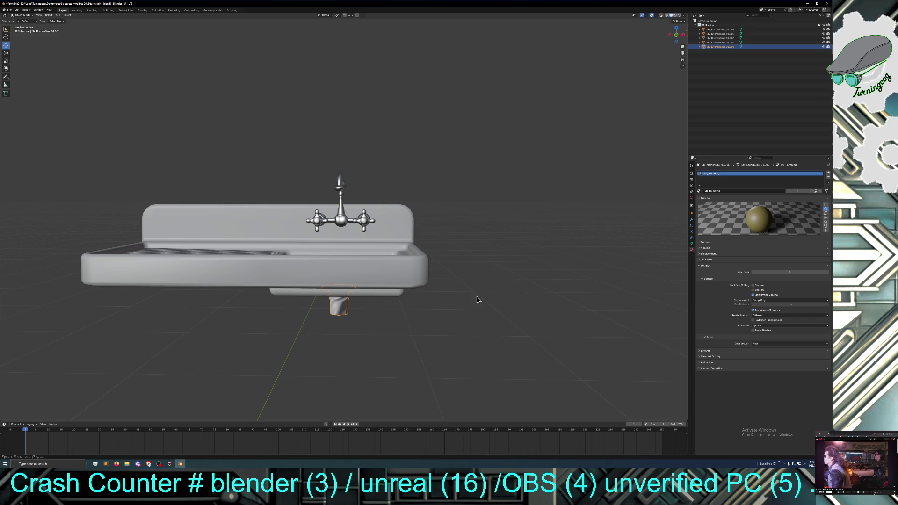
click(22, 15)
click(30, 27)
mouse_move(396, 332)
middle_down()
mouse_move(391, 381)
mouse_move(330, 272)
middle_up()
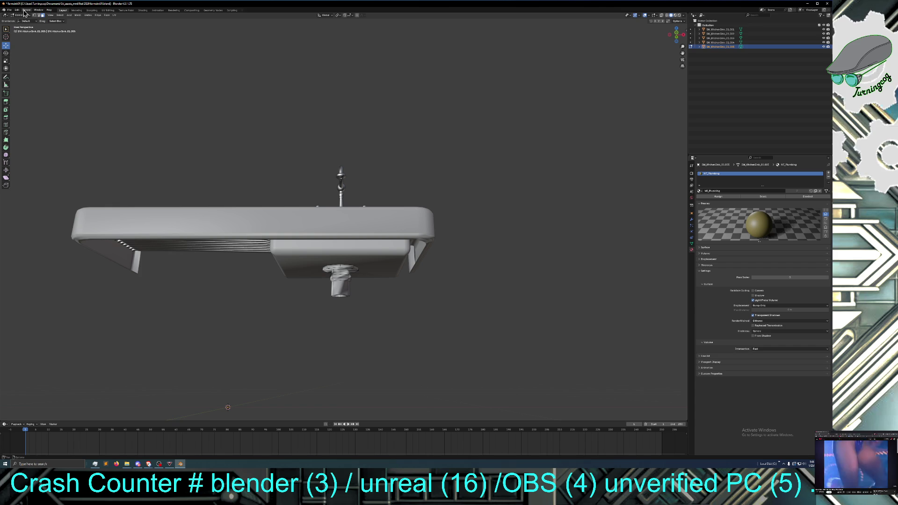
Step: Select all of the drain mesh and assign the active material to it
click(60, 15)
click(66, 24)
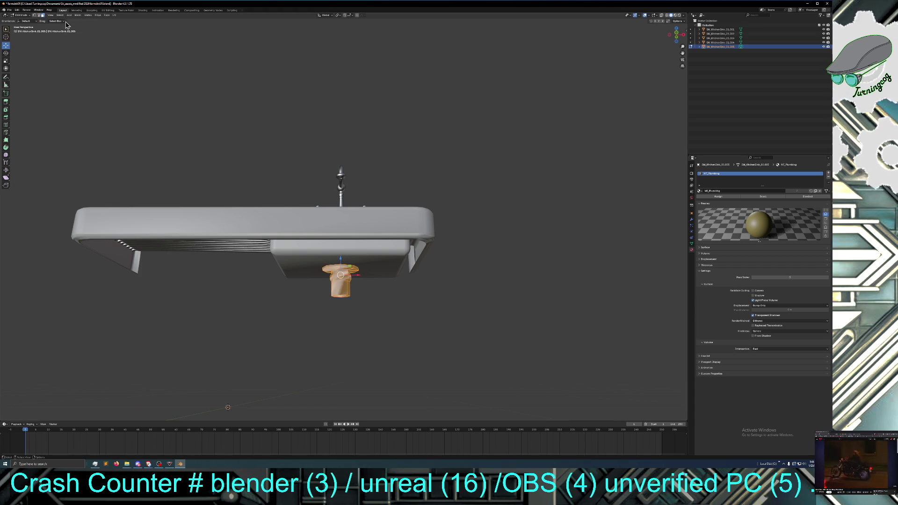
click(725, 201)
mouse_move(558, 187)
middle_down()
mouse_move(522, 195)
mouse_move(523, 214)
middle_up()
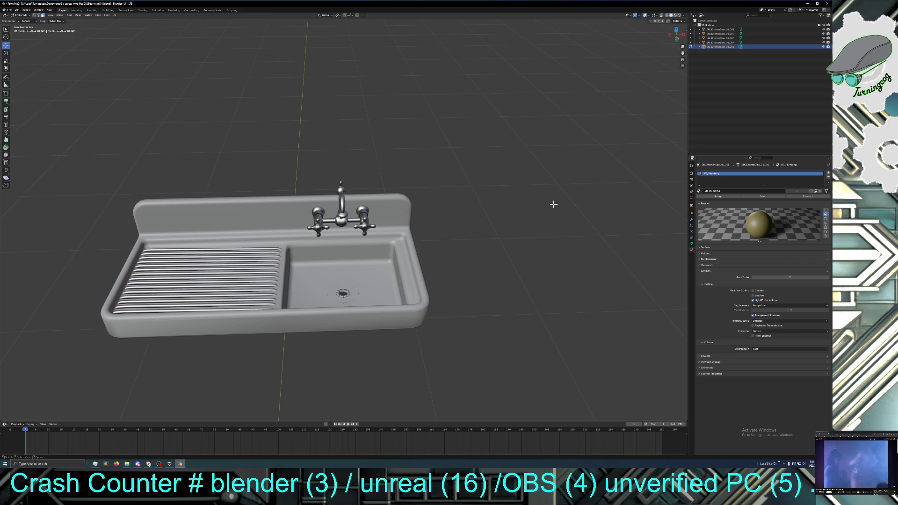
mouse_move(548, 212)
middle_down()
mouse_move(537, 215)
mouse_move(533, 188)
middle_up()
middle_drag(487, 211, 489, 245)
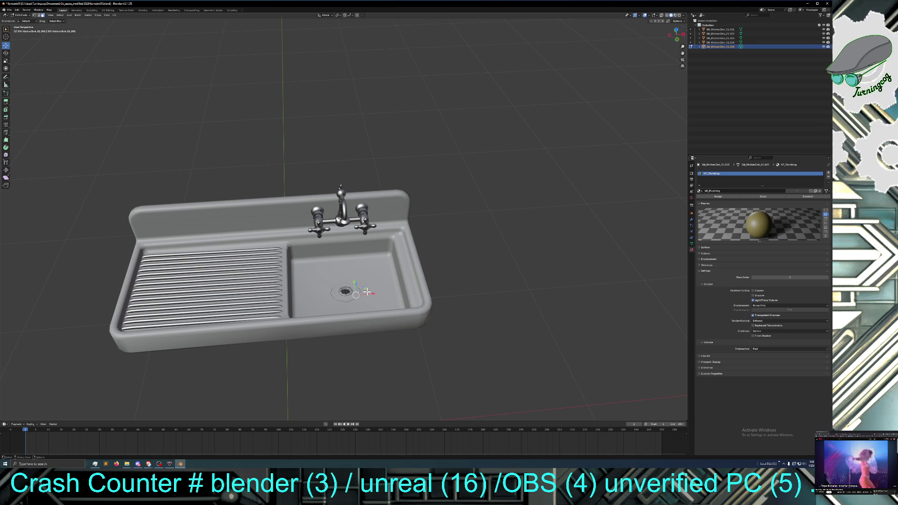
scroll(367, 292, up, 3)
scroll(363, 326, down, 3)
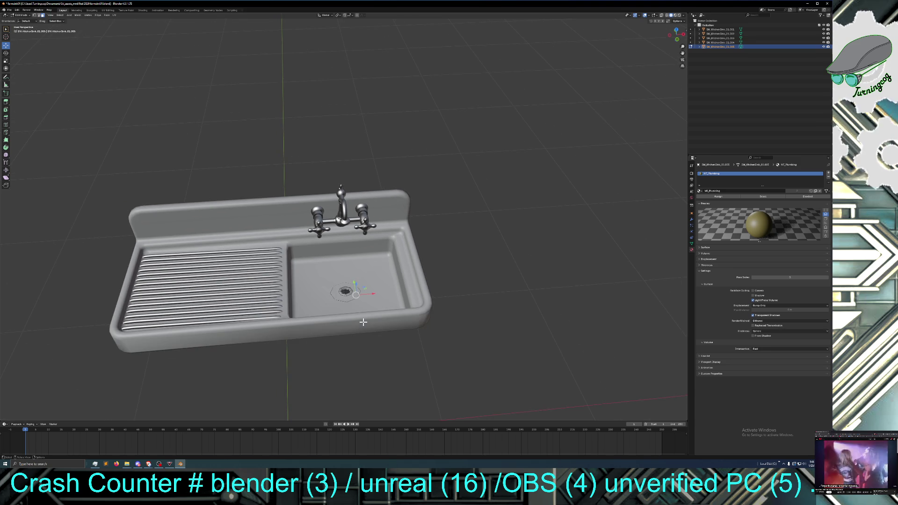
middle_drag(363, 321, 358, 290)
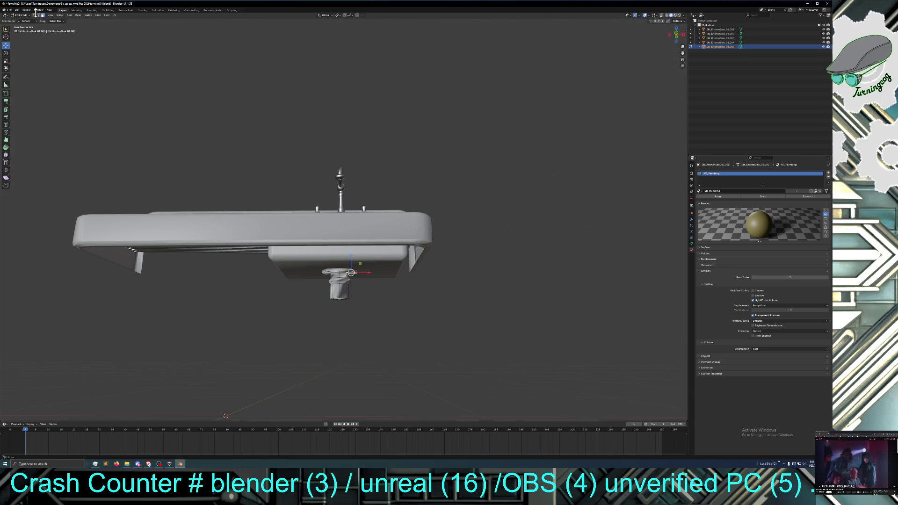
Step: Change the selection mode, select the drain's edge loop and slide it along Y
click(42, 16)
middle_drag(384, 220, 388, 275)
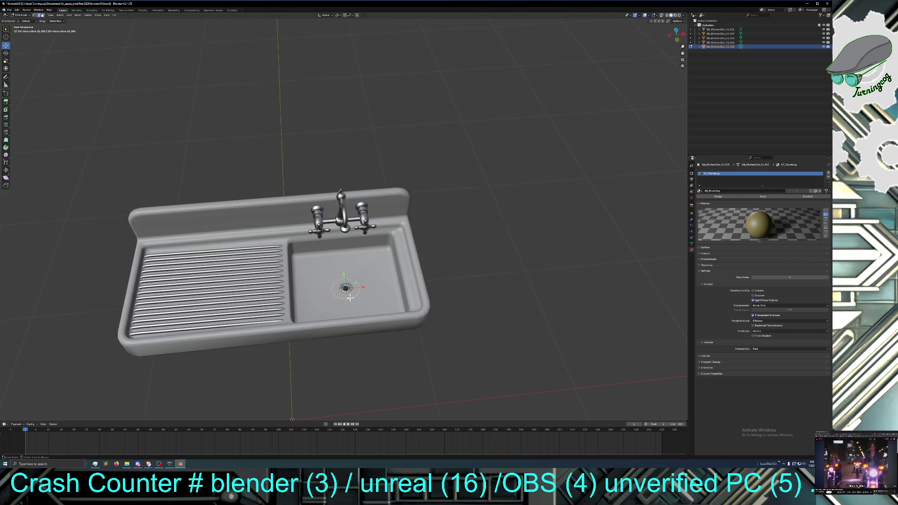
drag(345, 274, 350, 276)
click(461, 279)
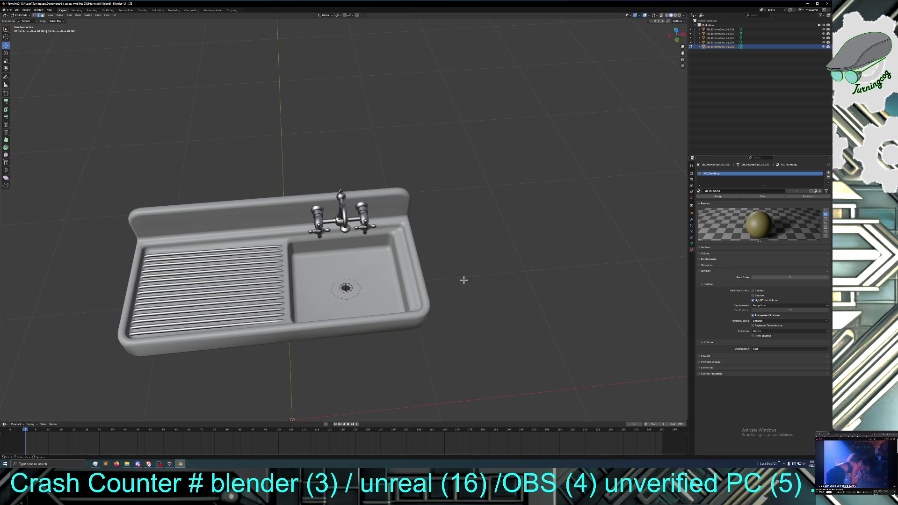
alt+click(348, 282)
drag(345, 273, 346, 277)
mouse_move(441, 282)
middle_down()
mouse_move(443, 246)
mouse_move(442, 273)
mouse_move(425, 270)
middle_up()
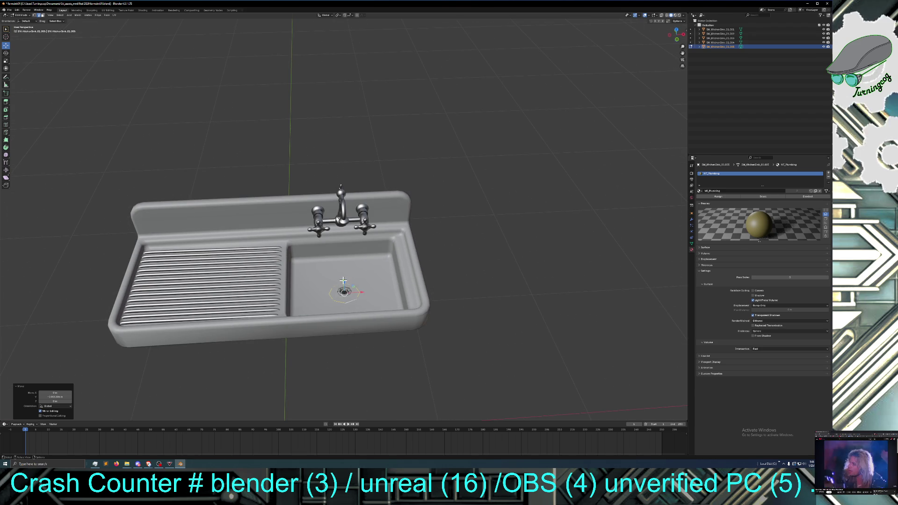
Step: Move the drain loop vertically with G, Z, then undo the deselect to restore selection
key(g)
key(z)
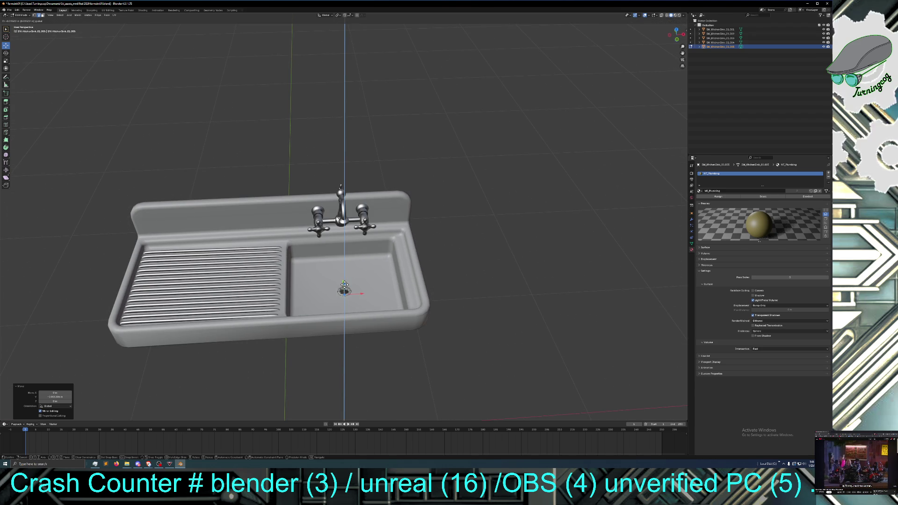
click(345, 284)
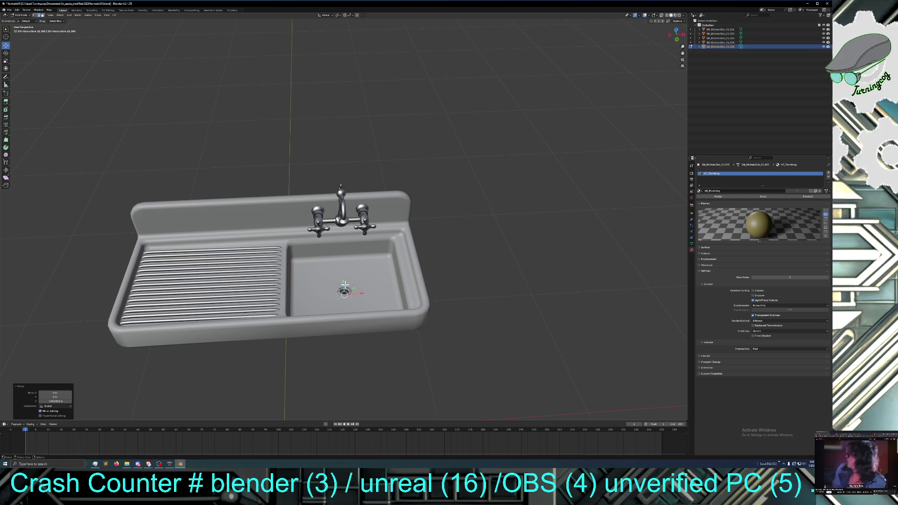
click(456, 278)
middle_drag(487, 276, 487, 251)
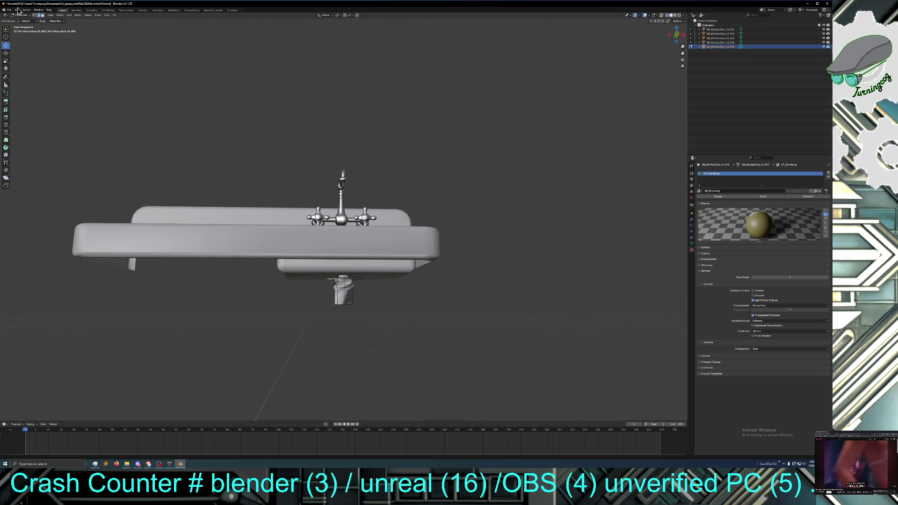
click(16, 10)
click(54, 46)
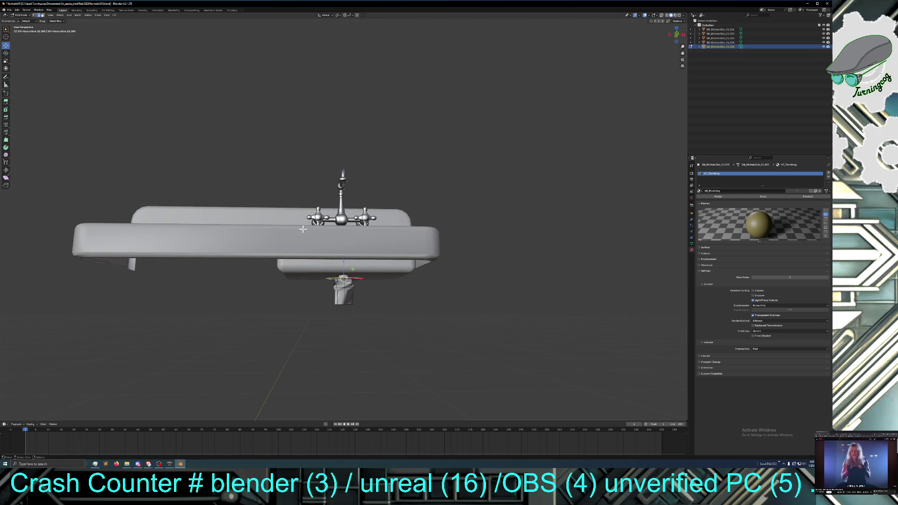
Step: Fine-tune the drain's height with two Z-constrained moves to seat it in the basin
key(g)
key(z)
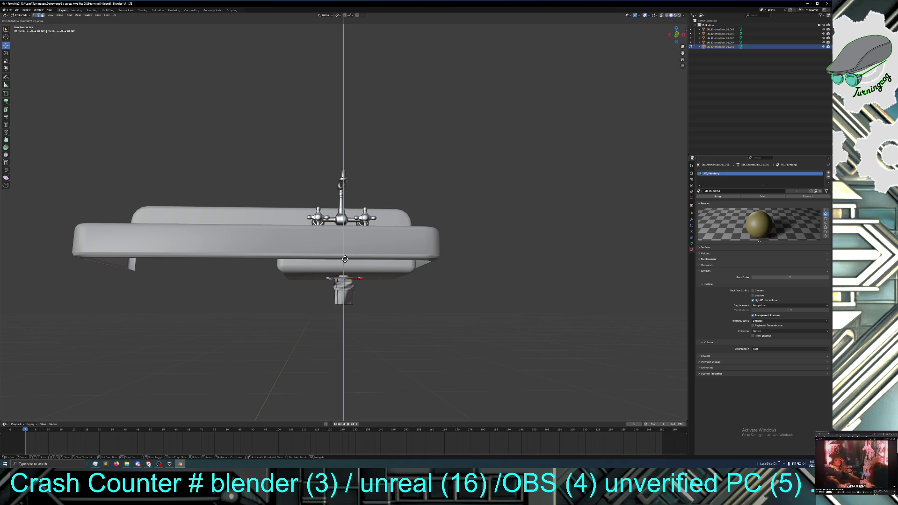
click(344, 258)
mouse_move(345, 259)
middle_down()
mouse_move(327, 224)
mouse_move(344, 259)
middle_up()
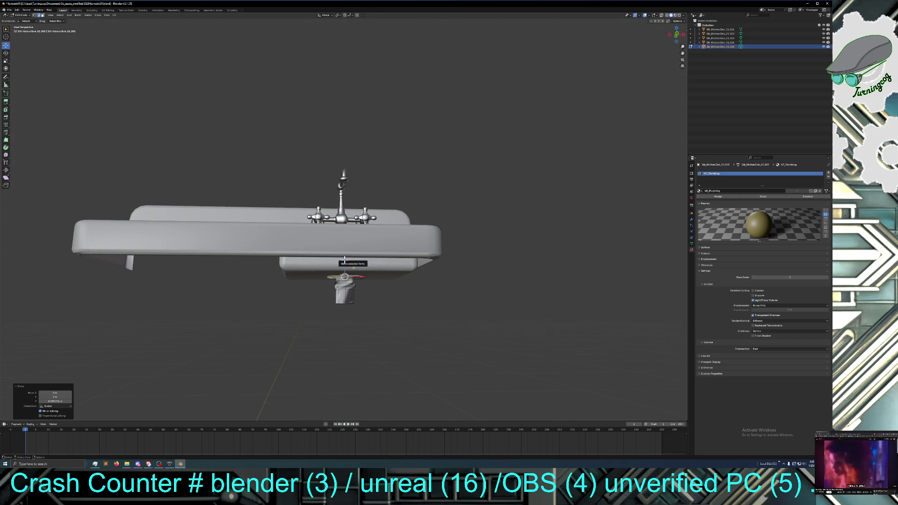
key(g)
key(z)
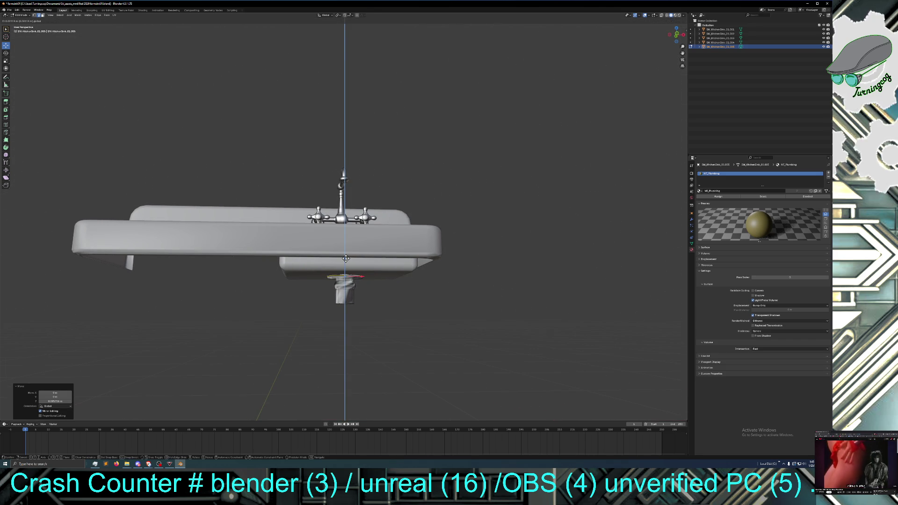
click(345, 258)
mouse_move(345, 258)
middle_down()
mouse_move(479, 234)
mouse_move(465, 237)
middle_up()
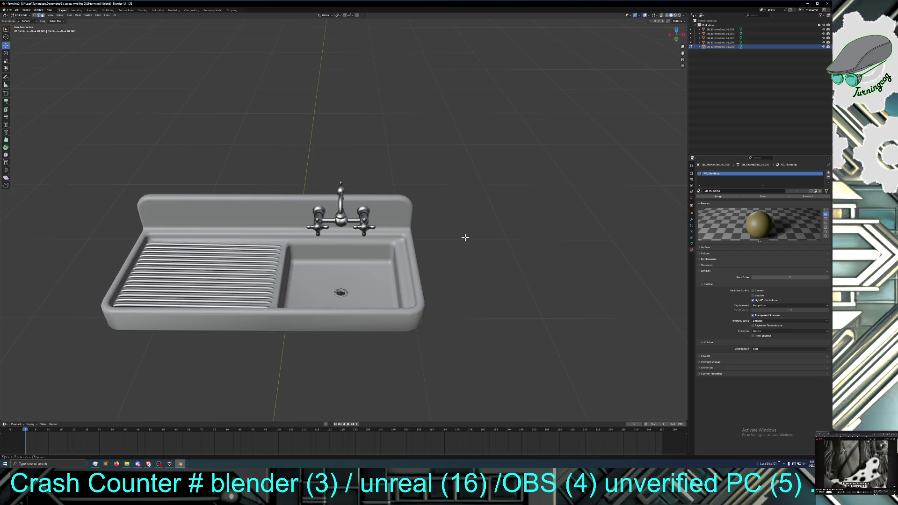
Step: Re-enter Edit Mode on the drain and select its connected geometry with Select Linked
click(21, 15)
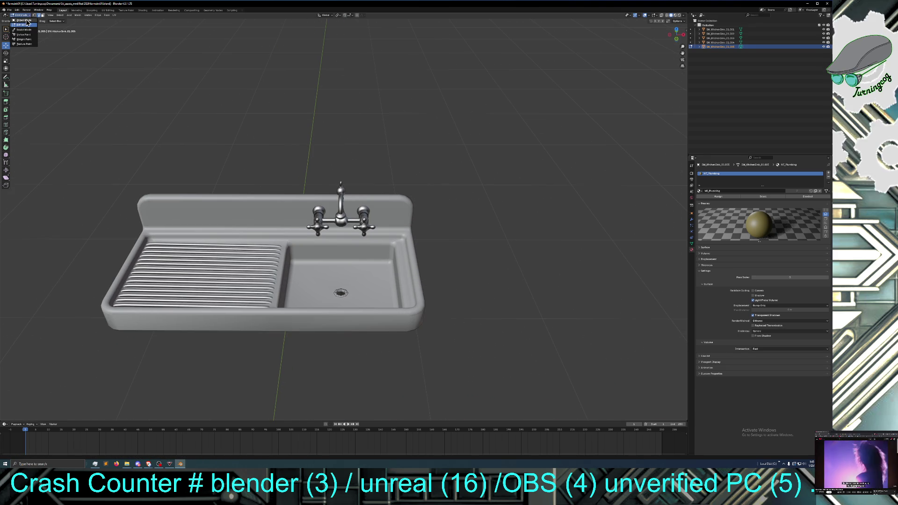
click(21, 21)
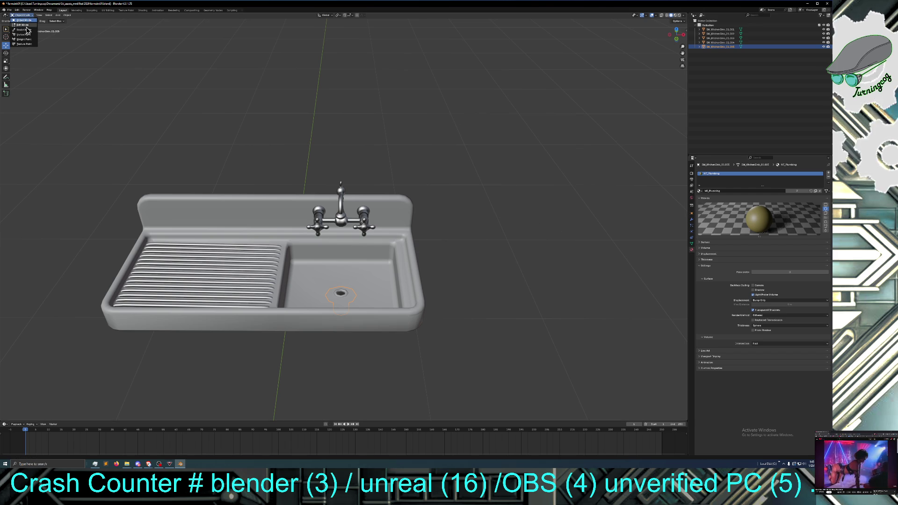
click(24, 25)
mouse_move(414, 175)
middle_down()
mouse_move(415, 146)
mouse_move(362, 304)
middle_up()
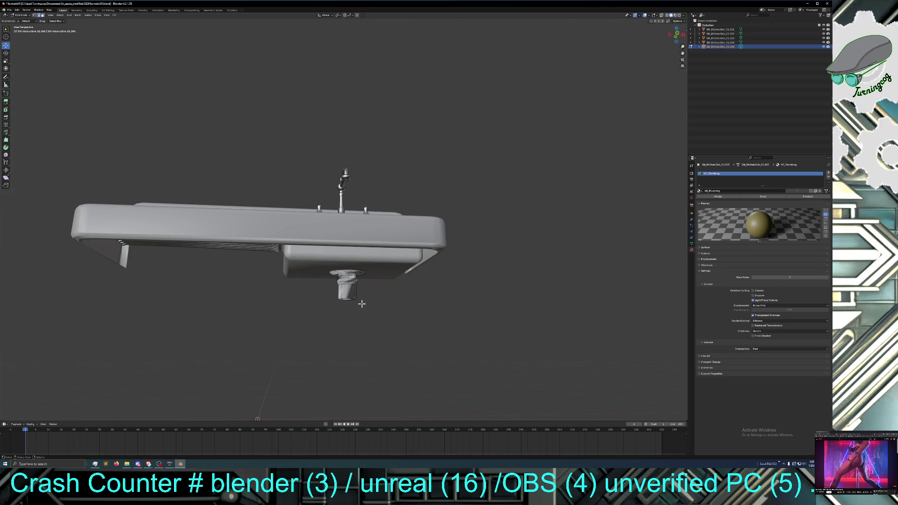
click(353, 291)
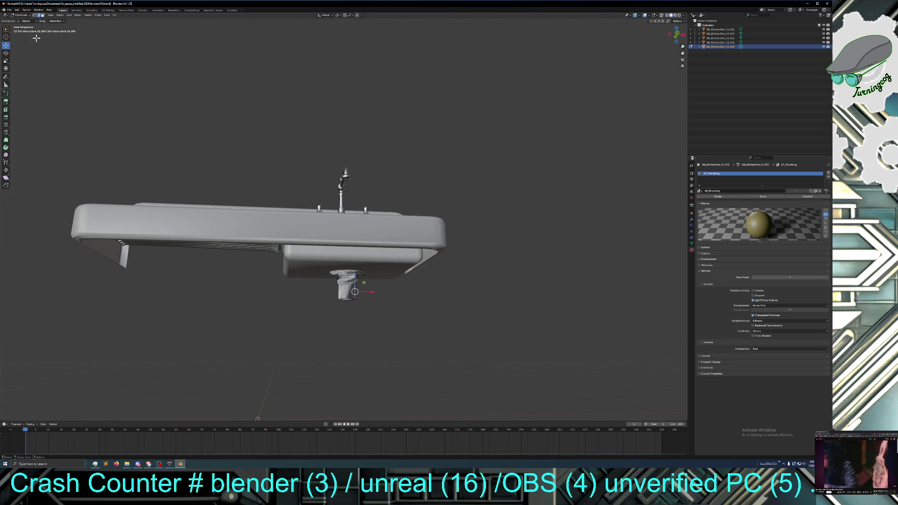
click(60, 15)
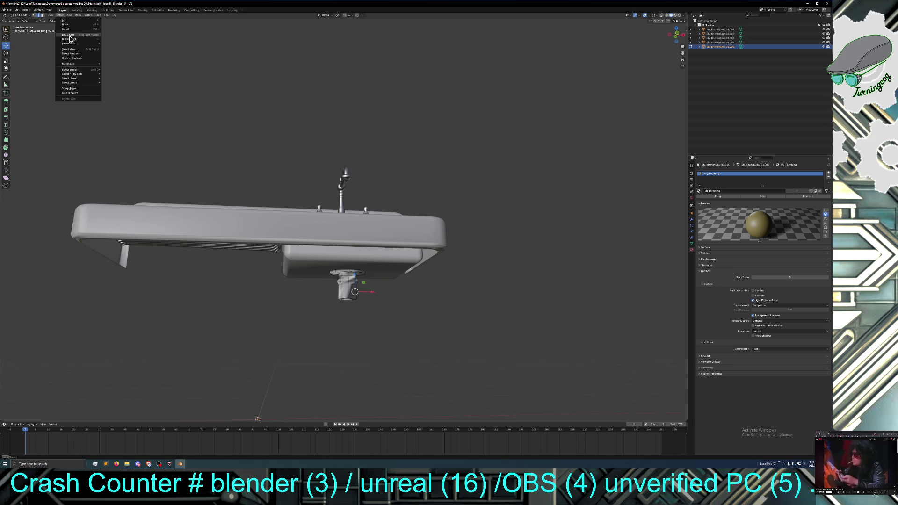
click(69, 21)
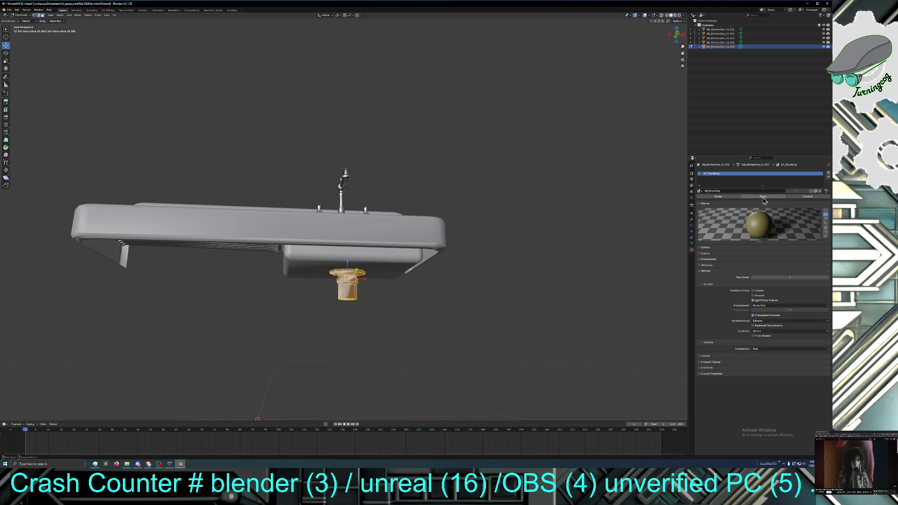
click(568, 180)
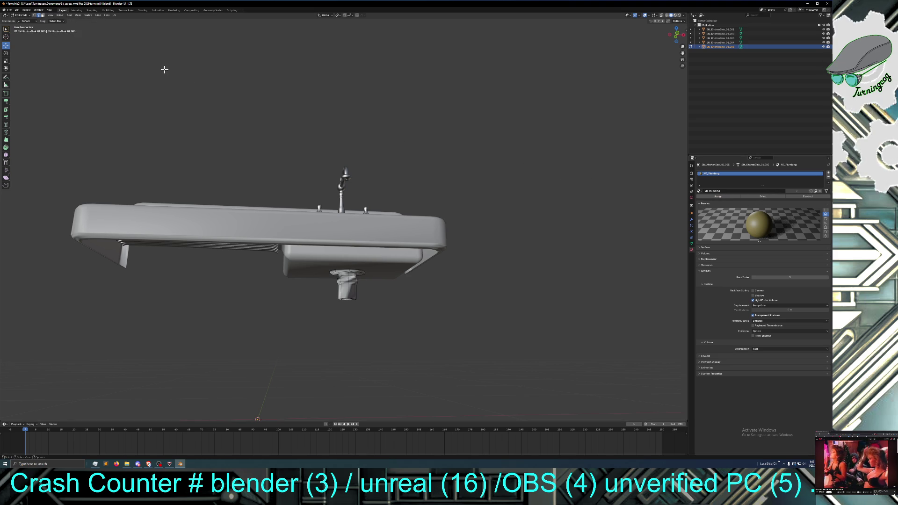
Step: Return to Object Mode and cycle through Material Preview, Rendered and Solid shading
click(21, 15)
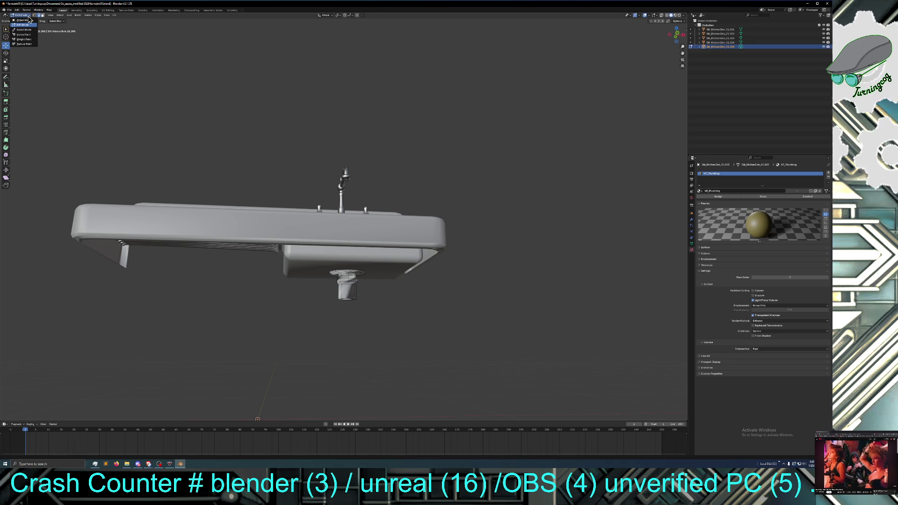
click(24, 24)
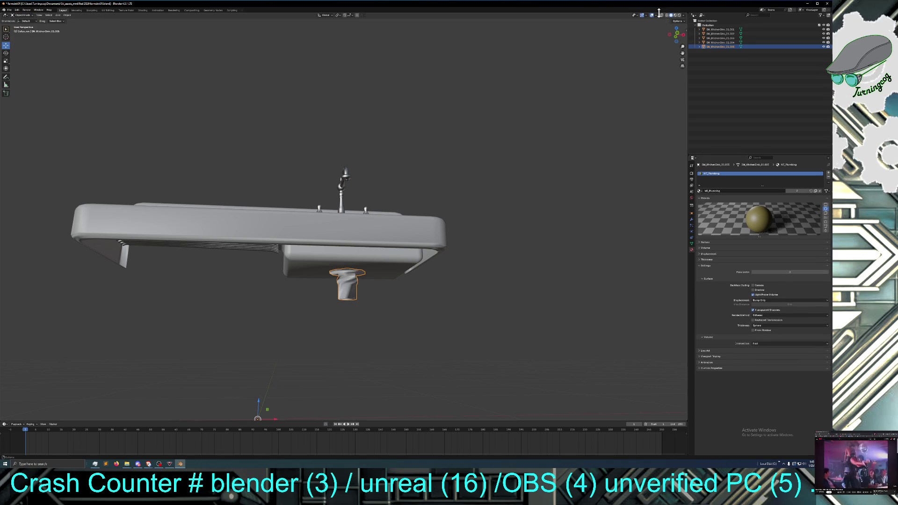
click(675, 16)
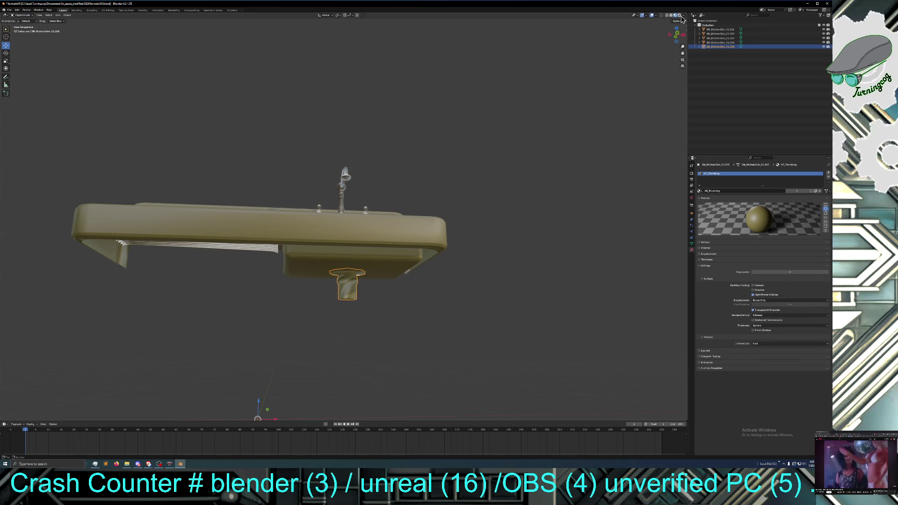
click(679, 16)
click(671, 15)
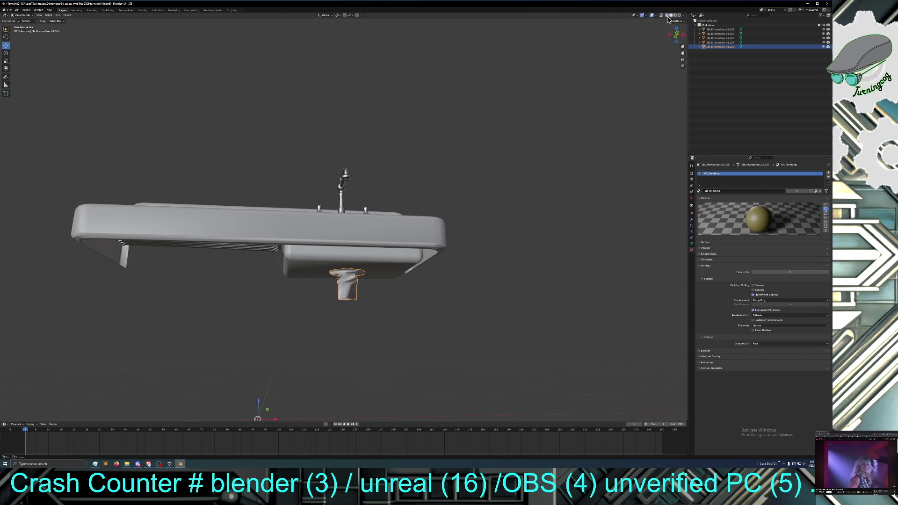
Step: Select the sink body and remove its MI_Plumbing material slot
middle_drag(439, 125, 437, 160)
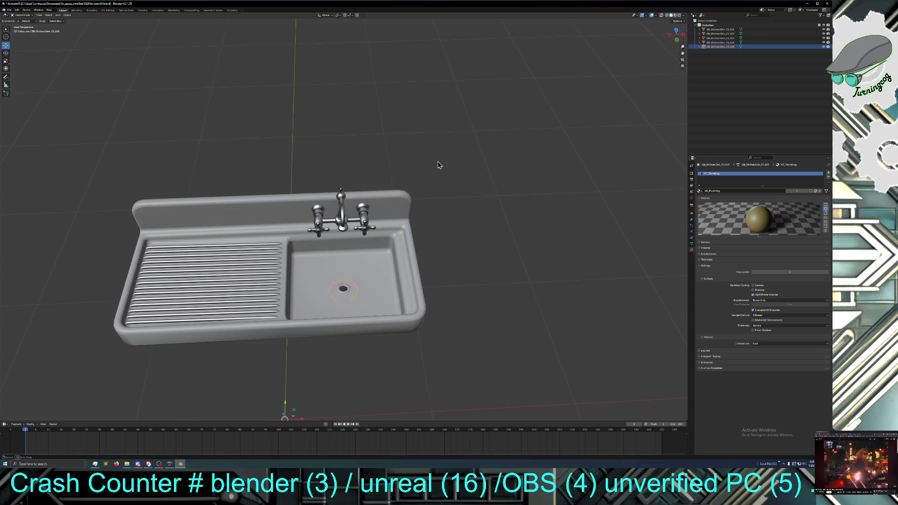
click(405, 258)
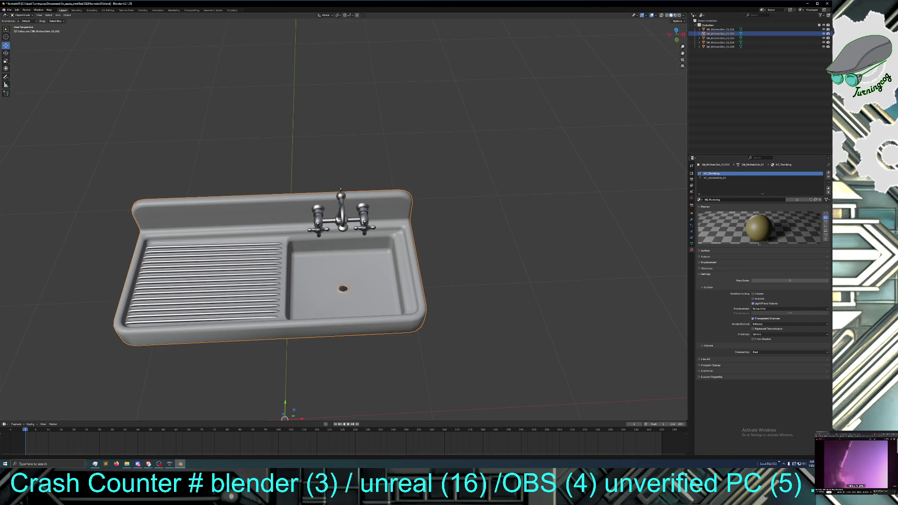
click(828, 177)
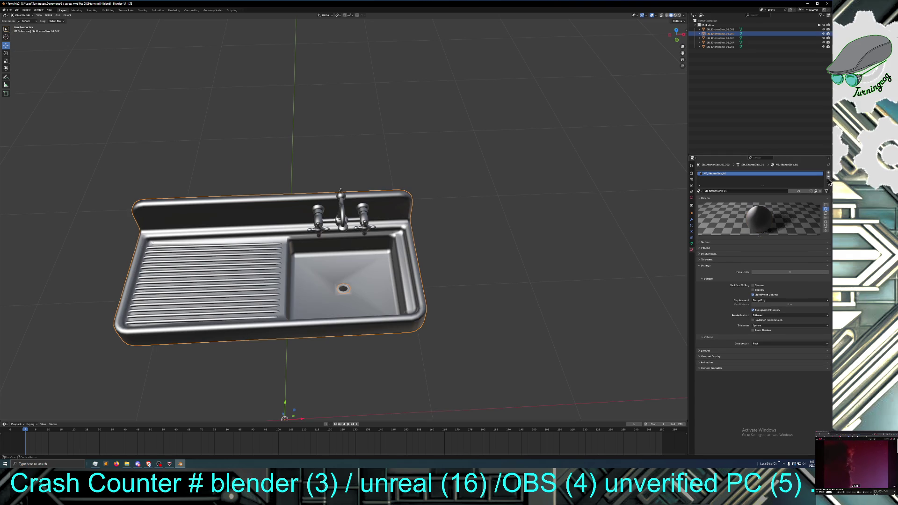
Step: Inspect the sink from lower frontal angles, select the faucet, then view from above
middle_drag(565, 167, 562, 151)
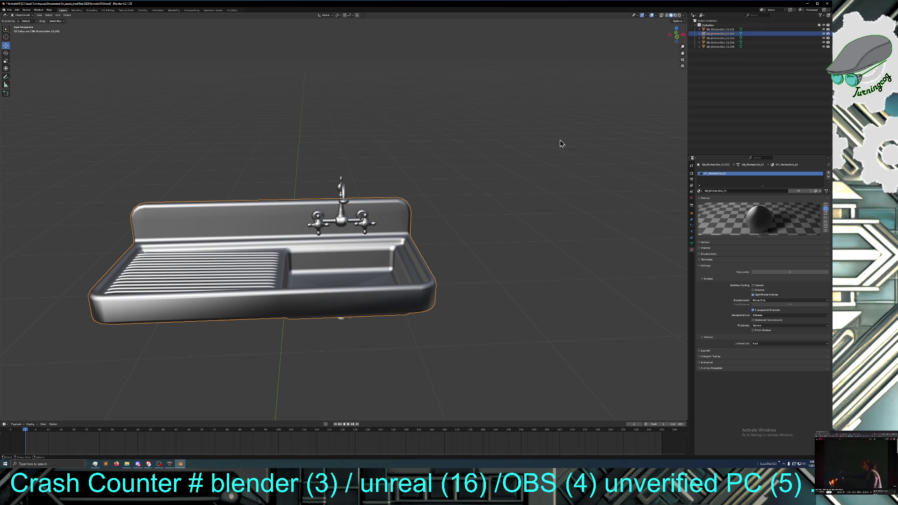
mouse_move(538, 181)
middle_down()
mouse_move(538, 158)
mouse_move(535, 170)
mouse_move(483, 172)
mouse_move(531, 170)
middle_up()
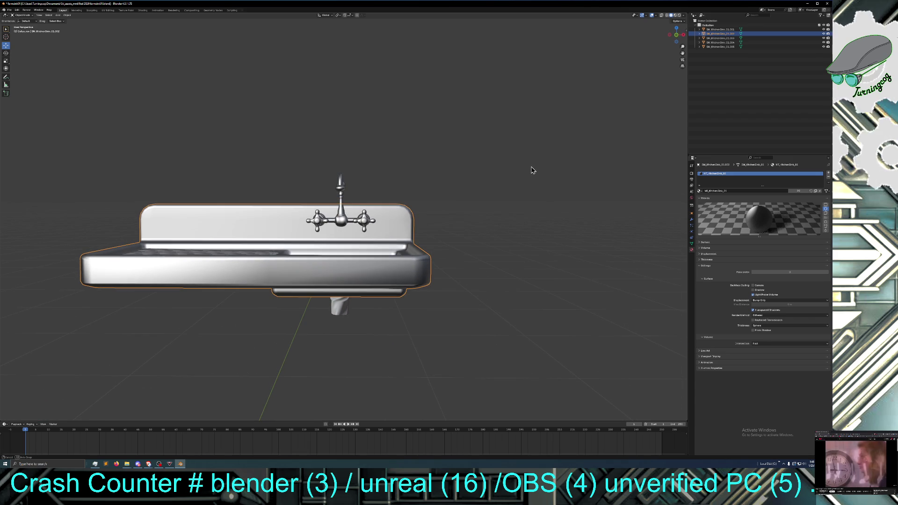
click(337, 220)
mouse_move(335, 225)
middle_down()
mouse_move(353, 230)
mouse_move(358, 244)
middle_up()
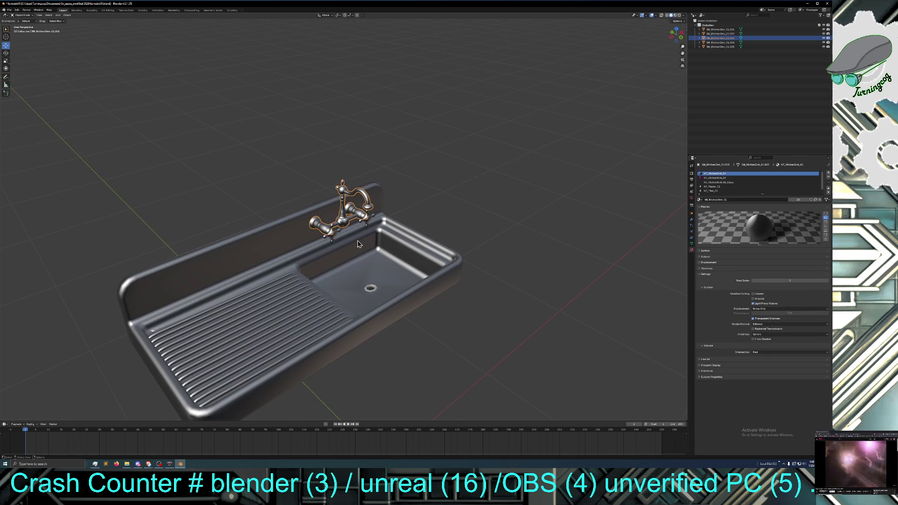
Step: Keep only the two cross handles selected, dropping the faucet body, and enter Edit Mode
shift+click(331, 237)
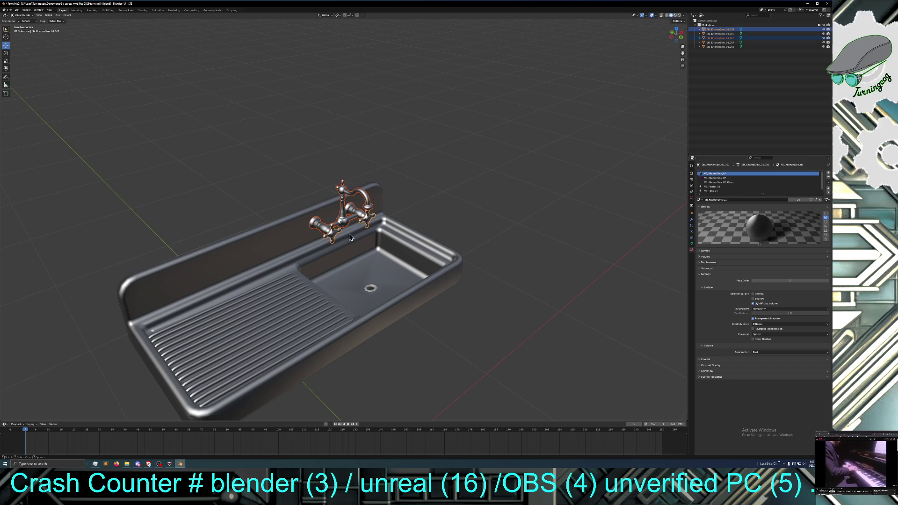
click(333, 235)
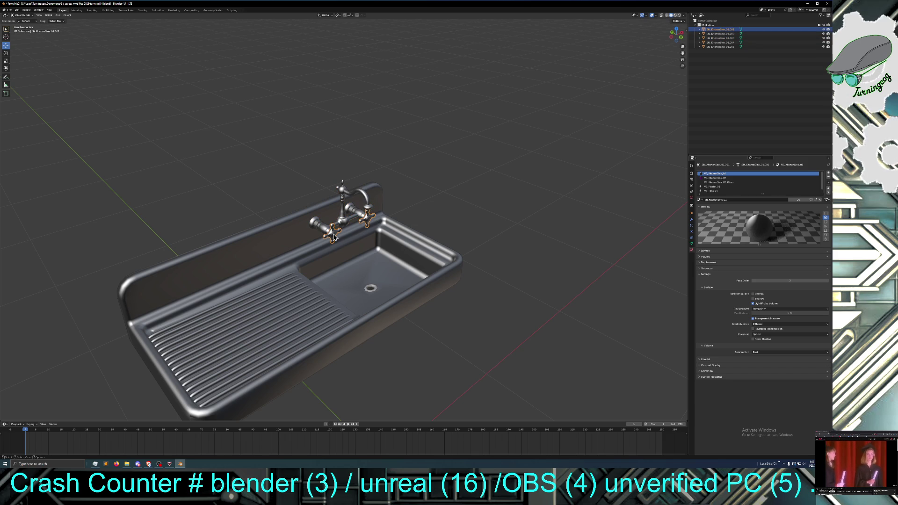
right_click(371, 218)
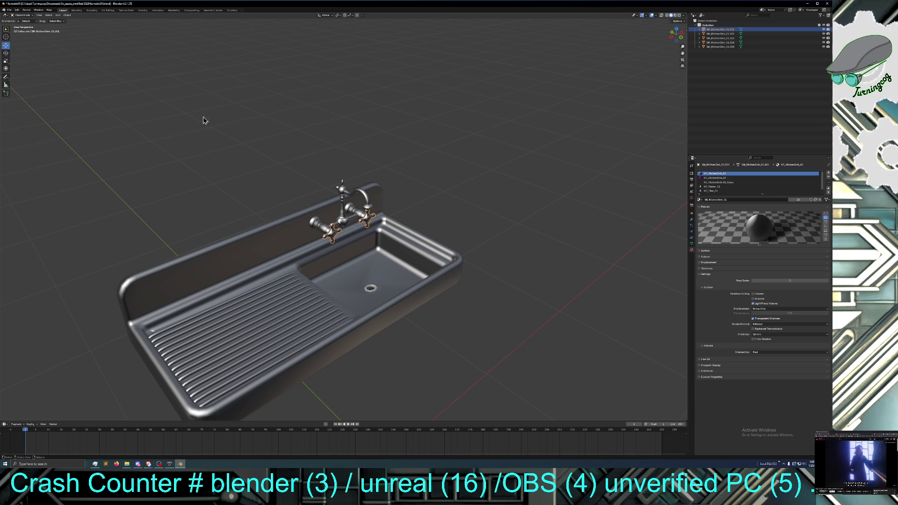
click(22, 15)
click(21, 25)
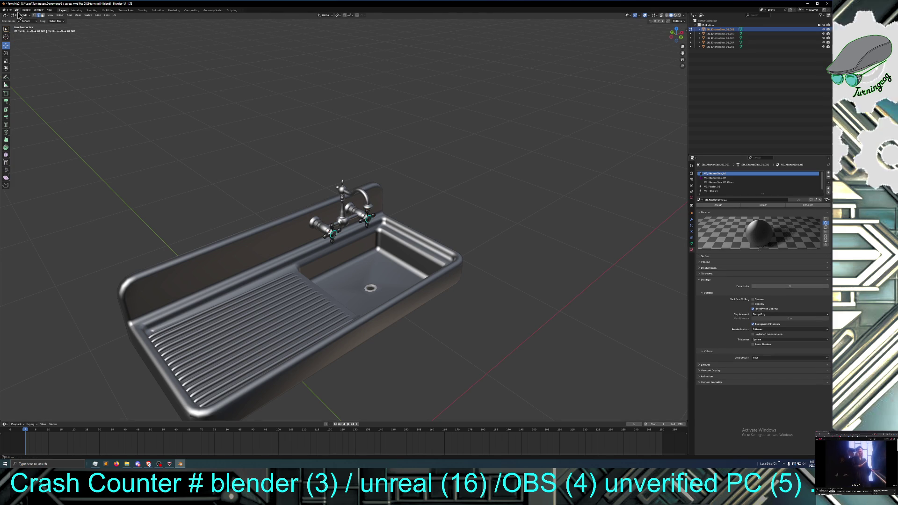
Step: Select the left handle, grow the selection over its mesh, and Separate it by selection
key(KP_6)
key(KP_6)
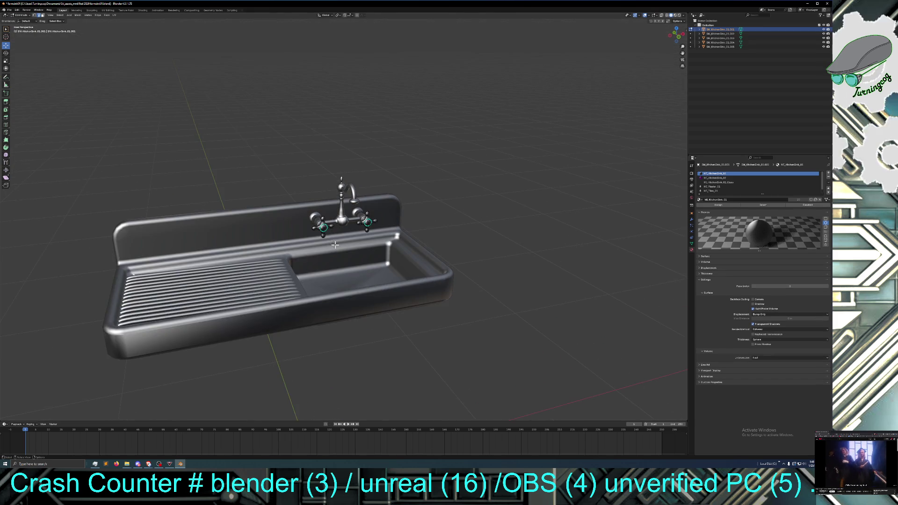
scroll(334, 243, up, 4)
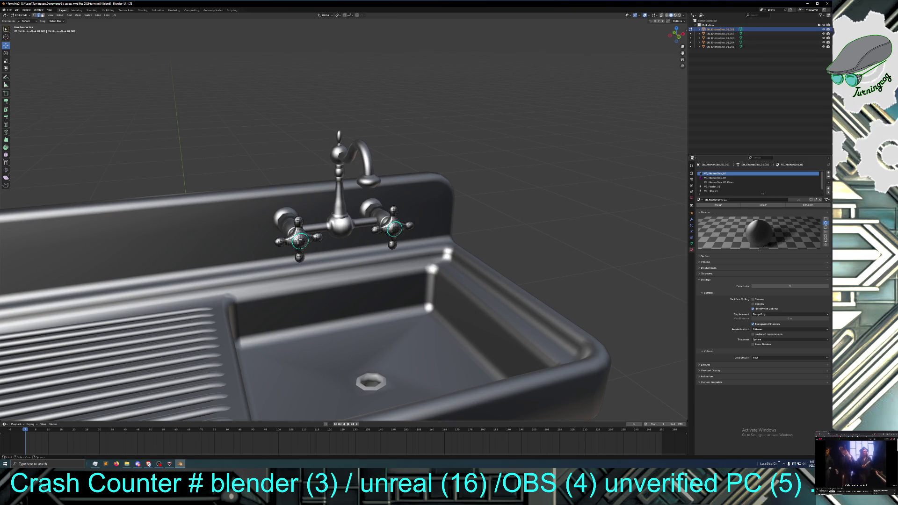
click(299, 241)
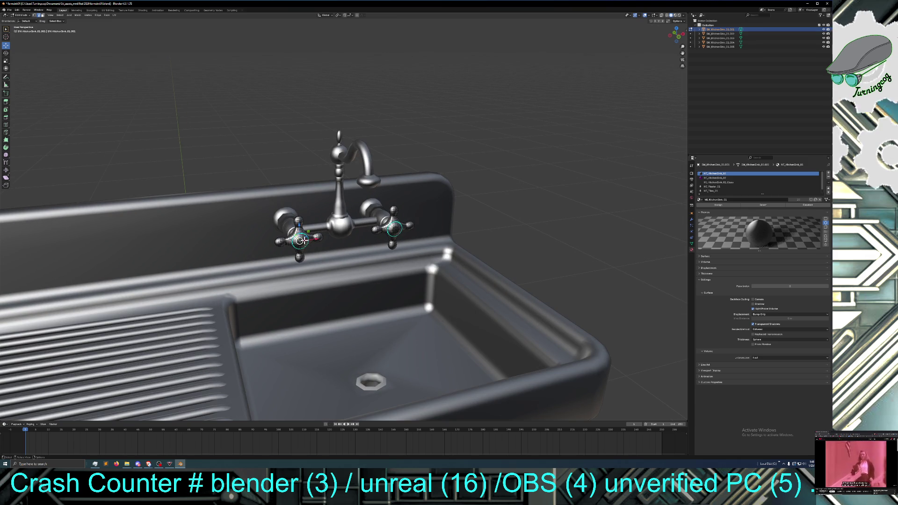
key(ctrl+KP_Add)
key(ctrl+KP_Add)
key(ctrl+KP_Add)
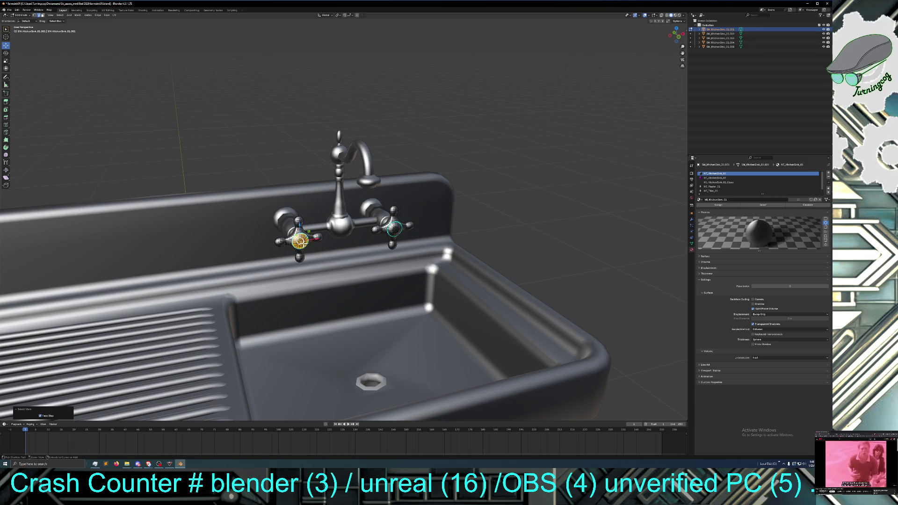
key(ctrl+KP_Add)
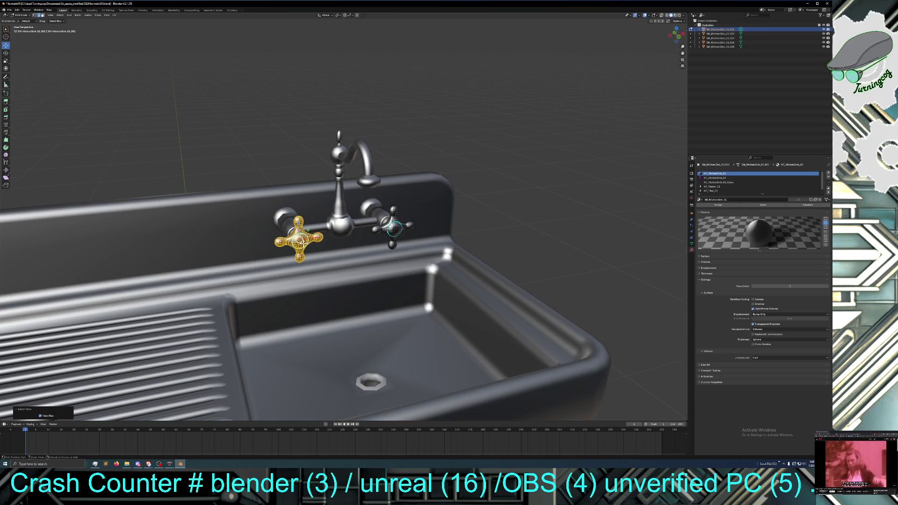
mouse_move(292, 173)
middle_down()
mouse_move(319, 172)
mouse_move(285, 169)
middle_up()
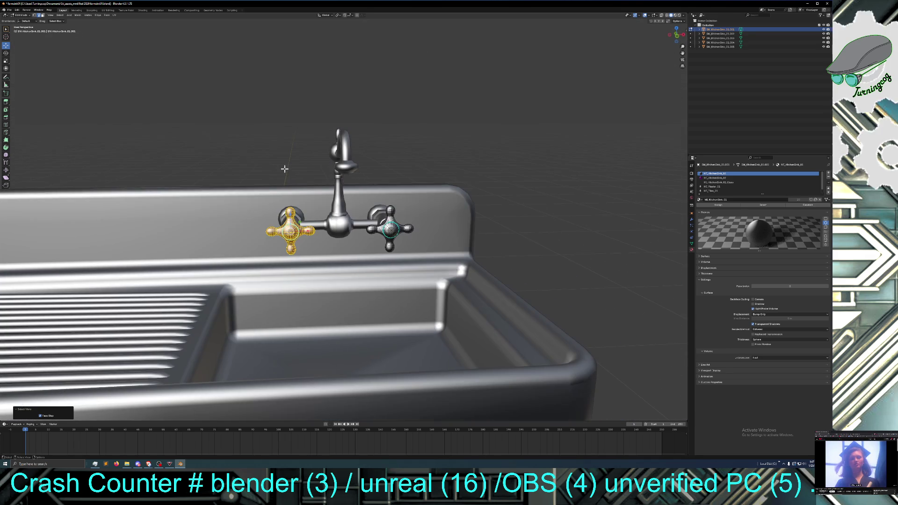
right_click(296, 241)
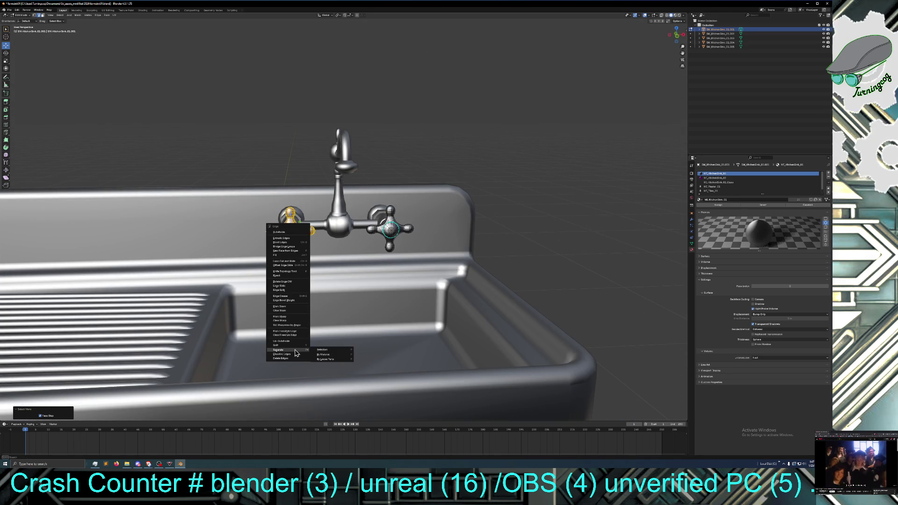
click(316, 350)
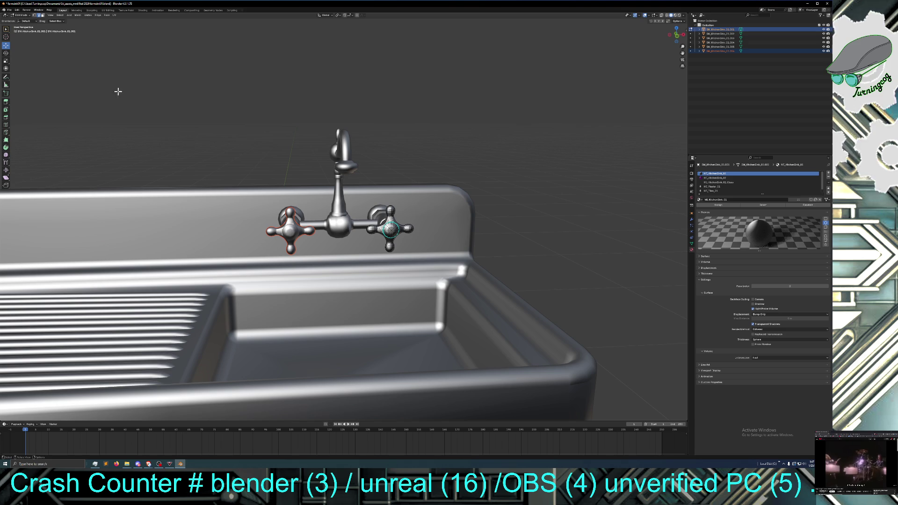
middle_drag(133, 94, 143, 98)
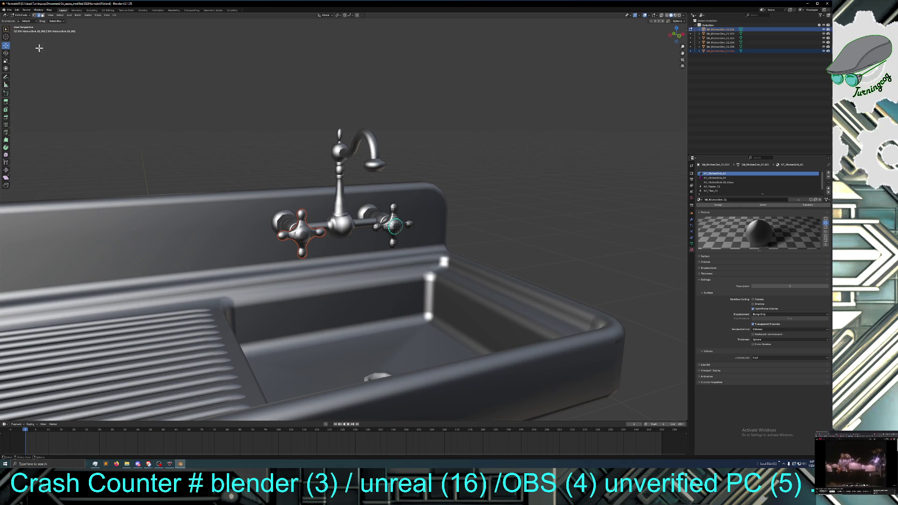
Step: In Object Mode, select the left handle, then add the right handle and faucet body
click(21, 15)
click(21, 22)
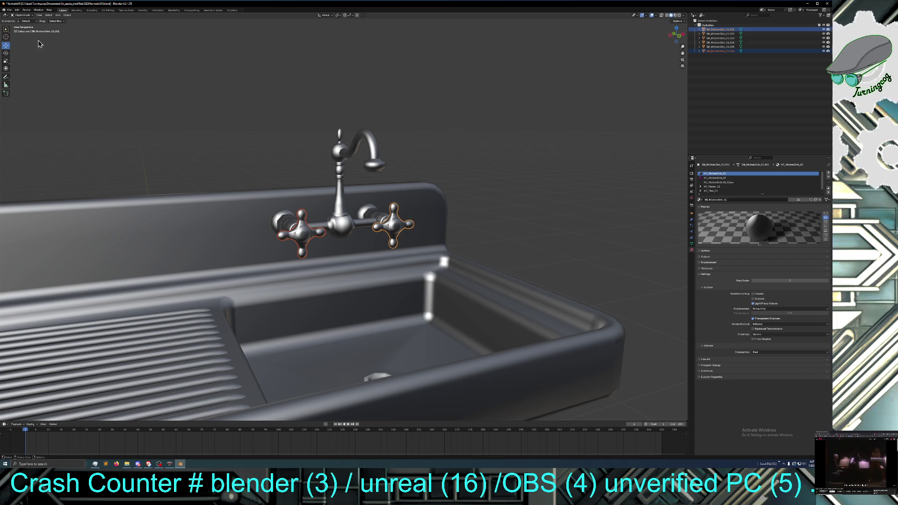
click(297, 213)
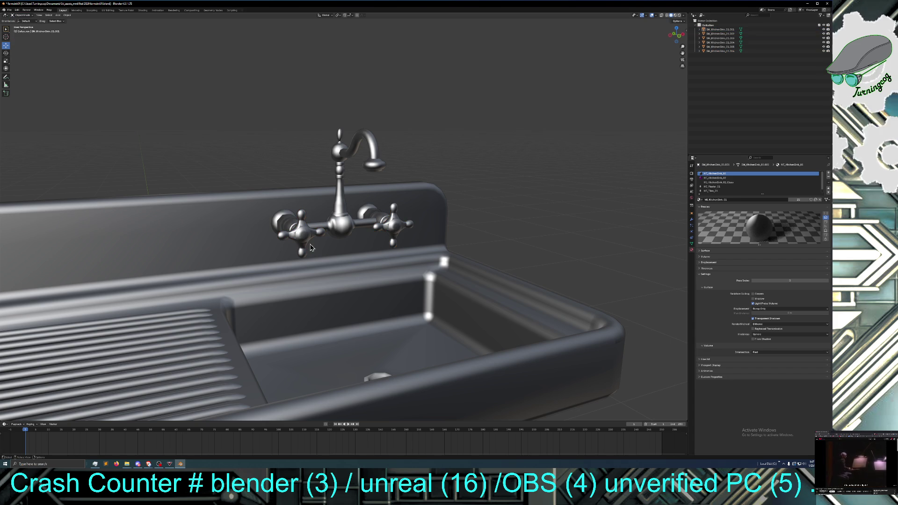
shift+click(392, 228)
shift+click(346, 228)
mouse_move(296, 212)
middle_down()
mouse_move(314, 219)
mouse_move(316, 210)
mouse_move(288, 221)
middle_up()
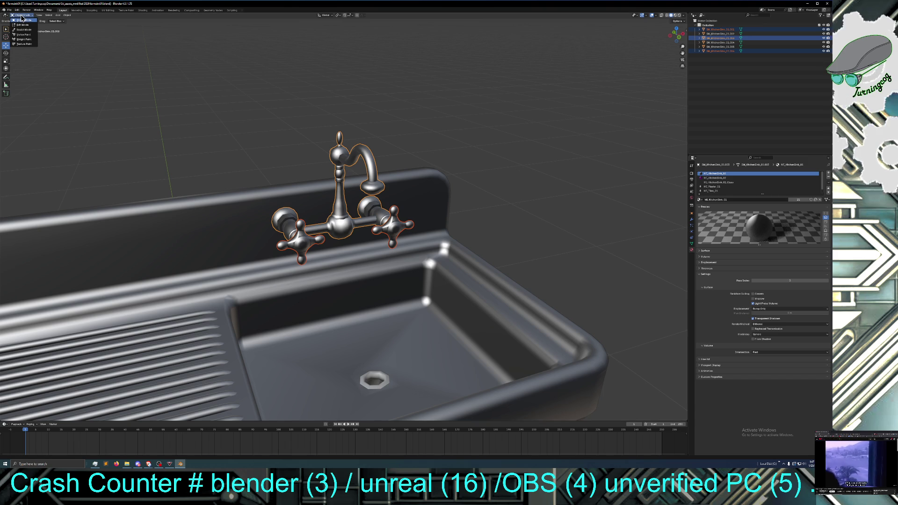
Step: Remove all of the faucet body's material slots, including kitchen sink, plaster, tiles and grout
click(829, 181)
click(829, 181)
click(829, 181)
click(829, 181)
click(829, 181)
click(829, 180)
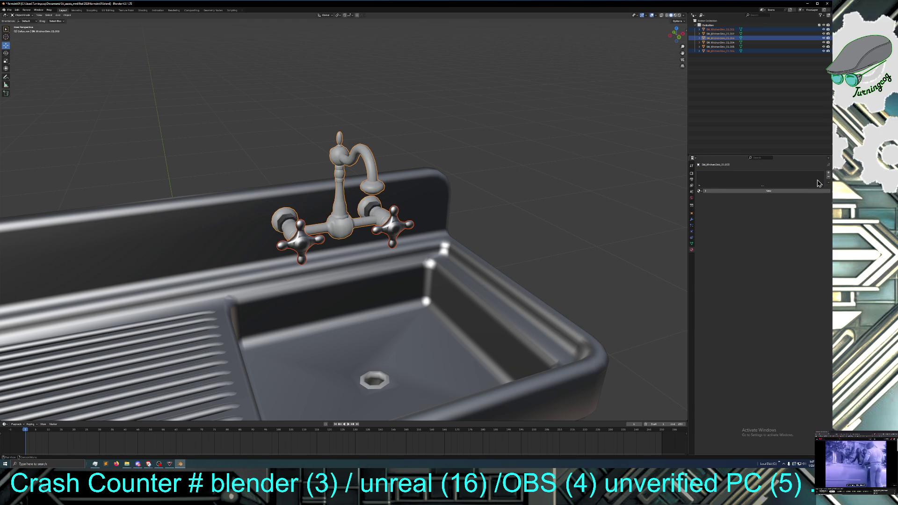
Step: Select the right faucet handle and remove its three material slots
click(400, 234)
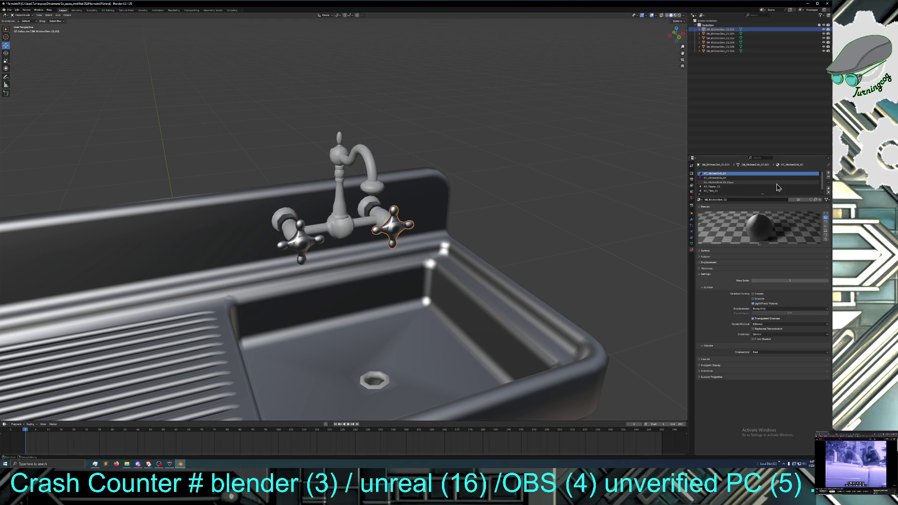
click(829, 181)
click(829, 181)
click(829, 181)
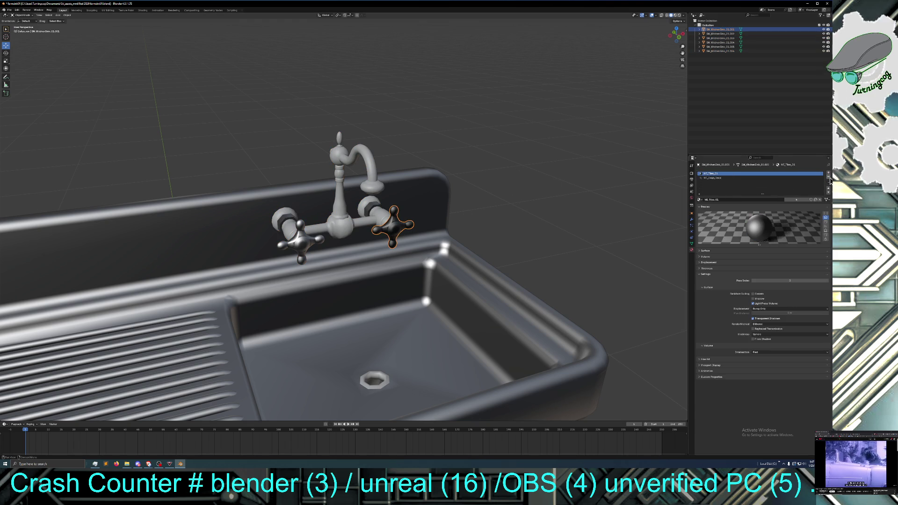
click(829, 181)
click(829, 181)
Step: Strip the left handle's five material slots, including MC_Edge_Decal, then add one empty slot
click(301, 239)
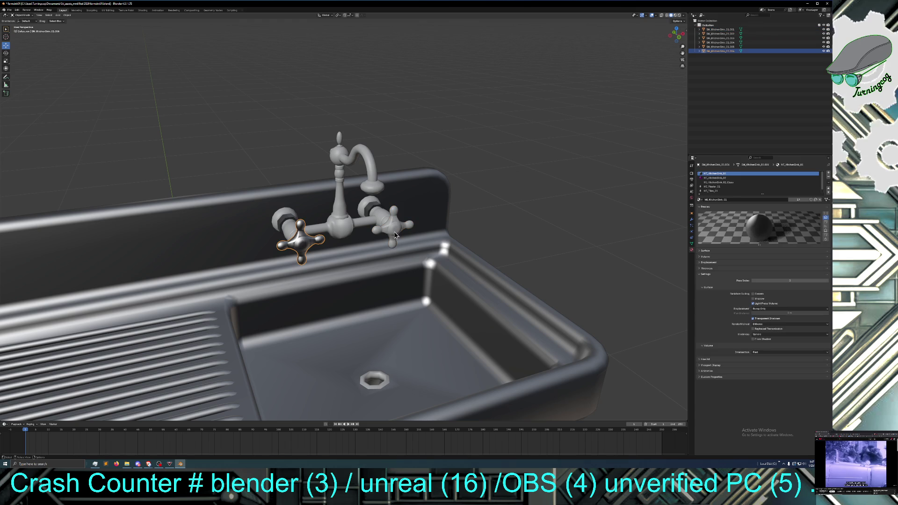
click(829, 180)
click(829, 180)
click(829, 181)
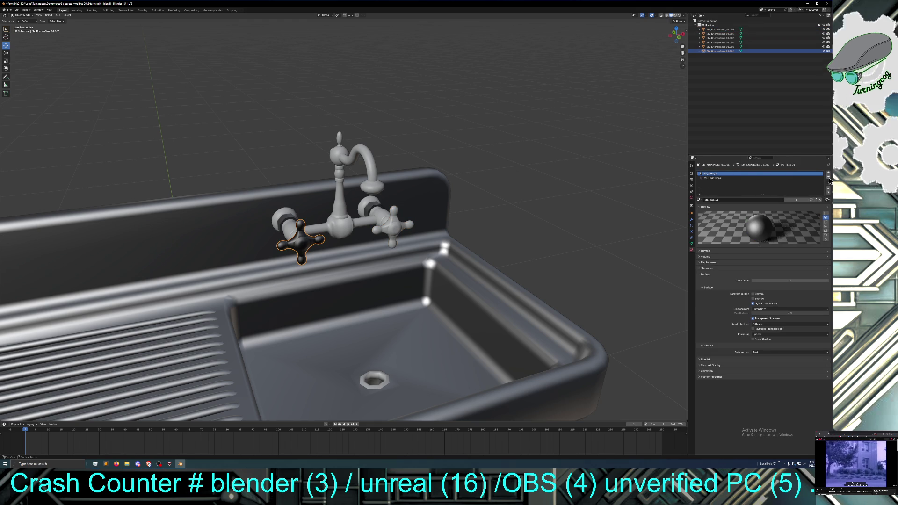
click(829, 181)
click(829, 180)
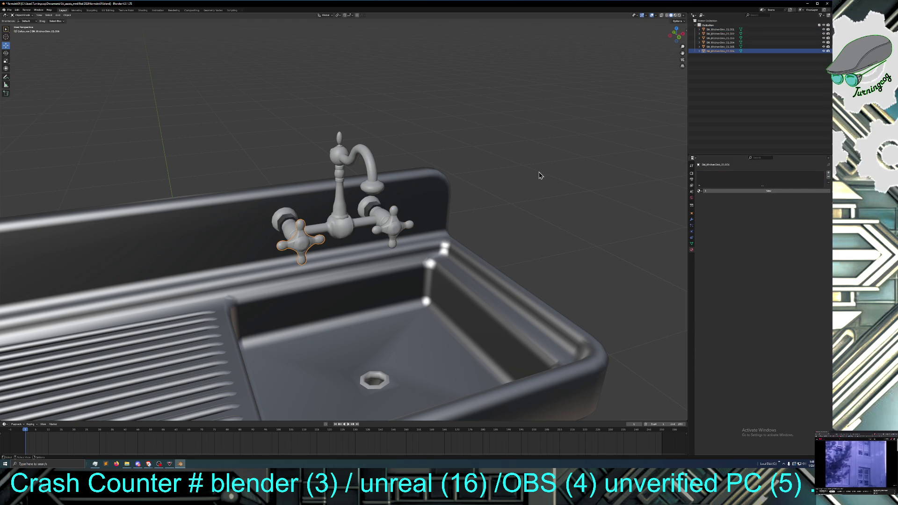
middle_drag(505, 178, 504, 175)
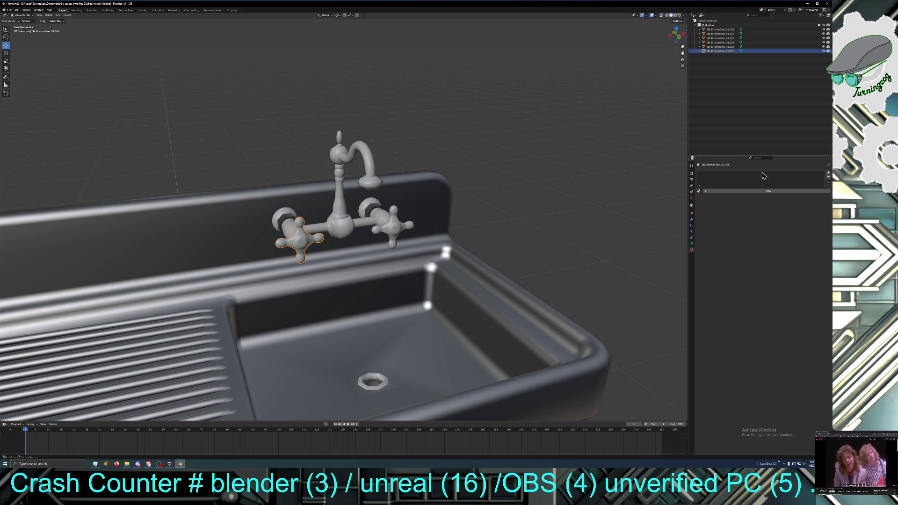
click(829, 174)
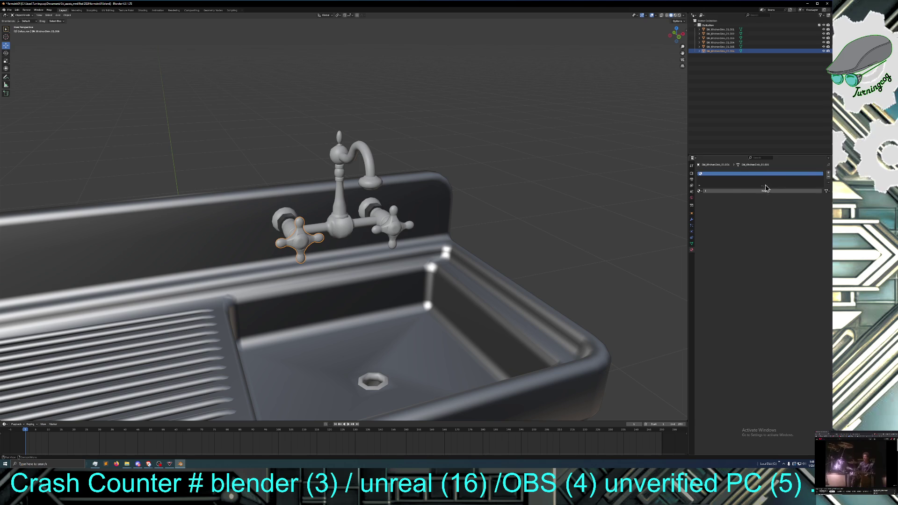
Step: Create a new material in the left handle's slot and rename it MI_faucet01
click(700, 191)
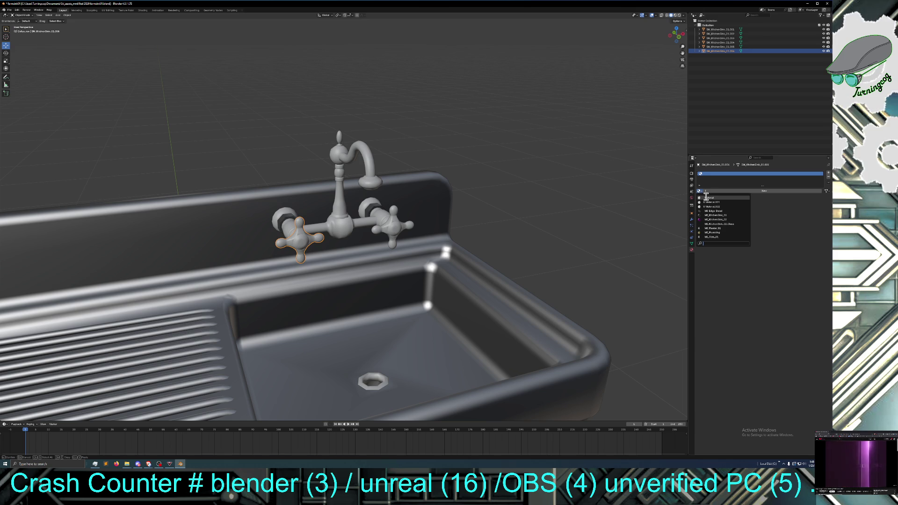
click(709, 197)
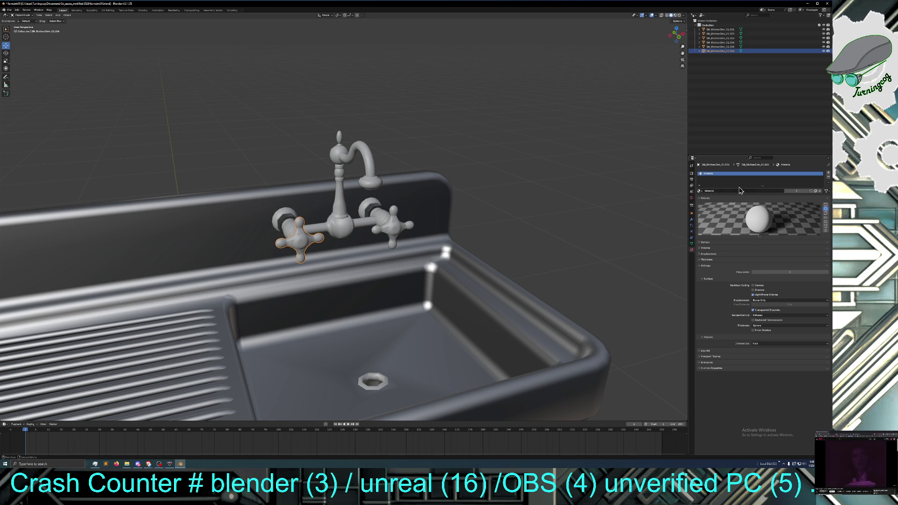
click(720, 192)
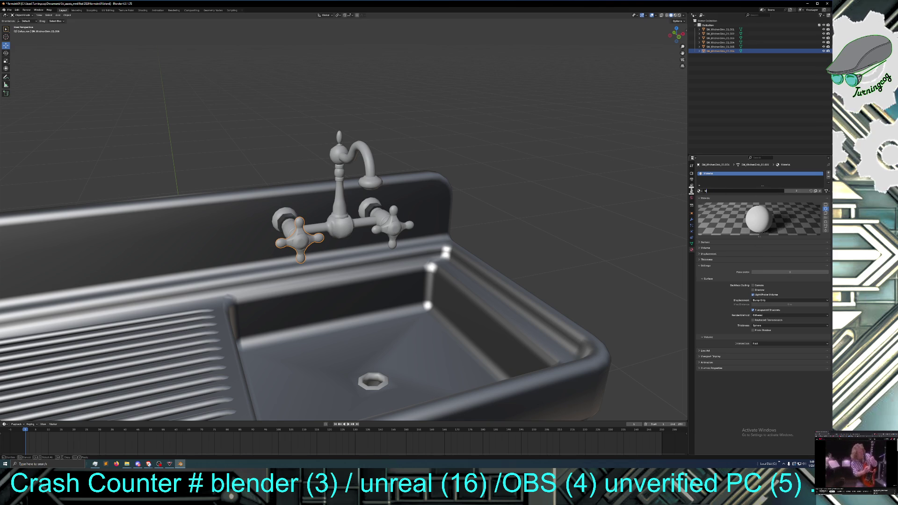
text(_)
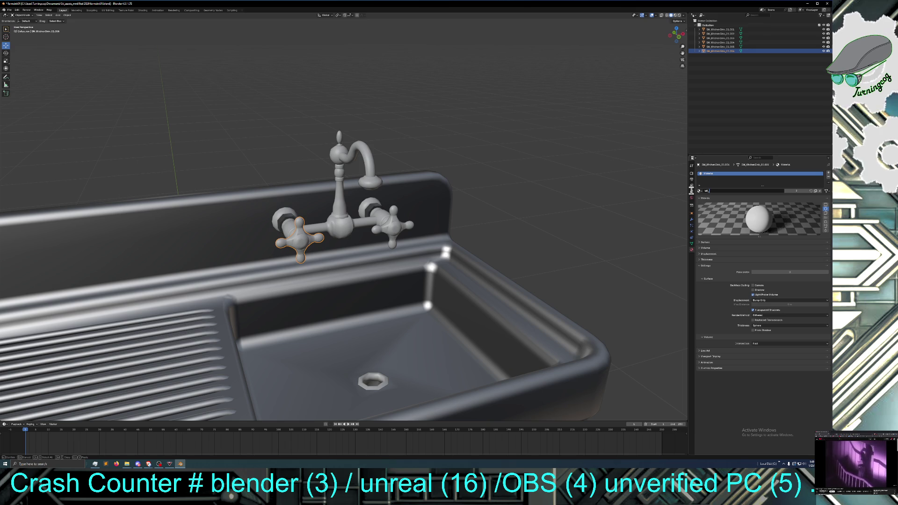
text(K)
text(e)
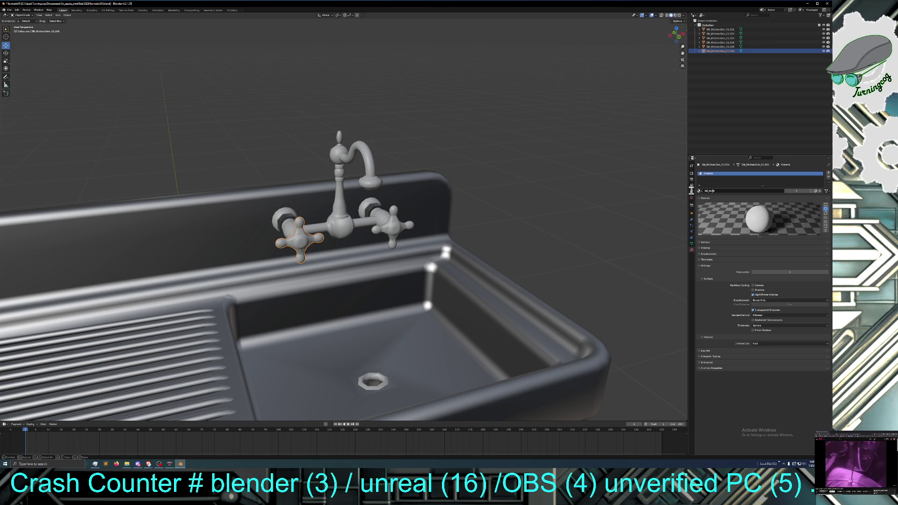
text(e)
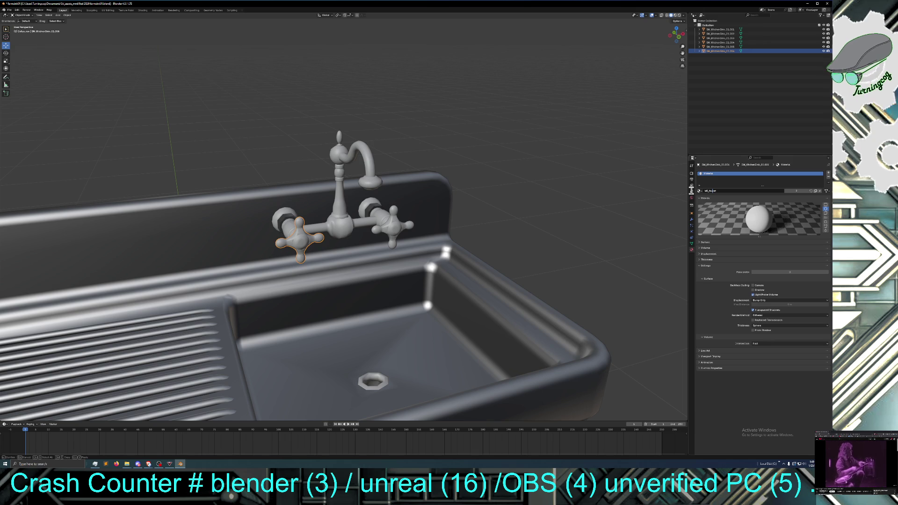
text(t01)
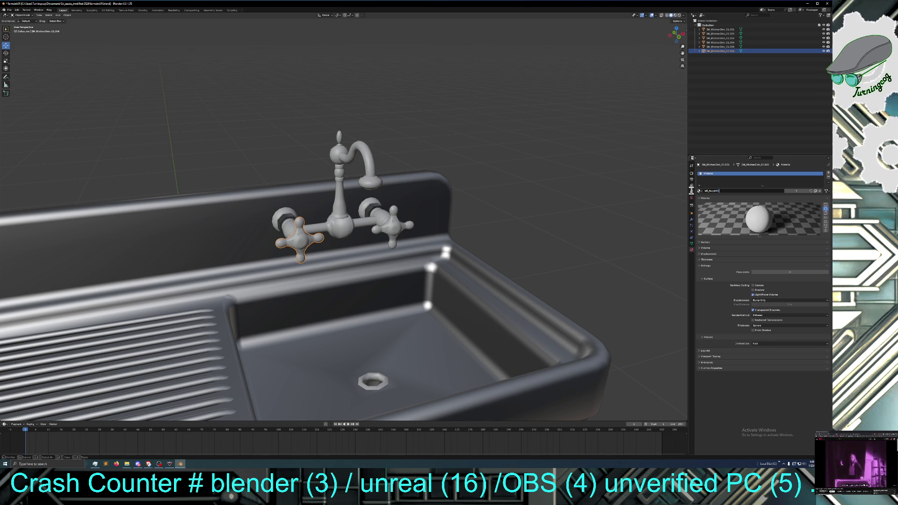
key(Return)
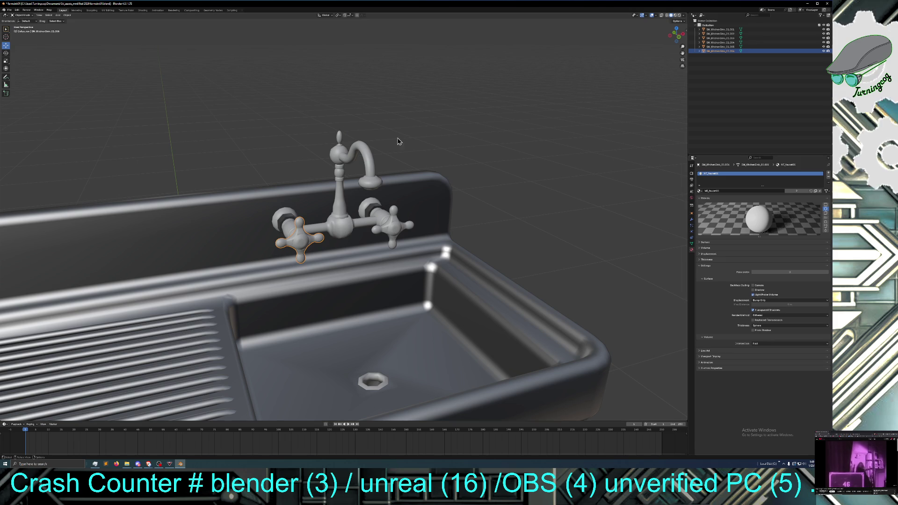
click(21, 15)
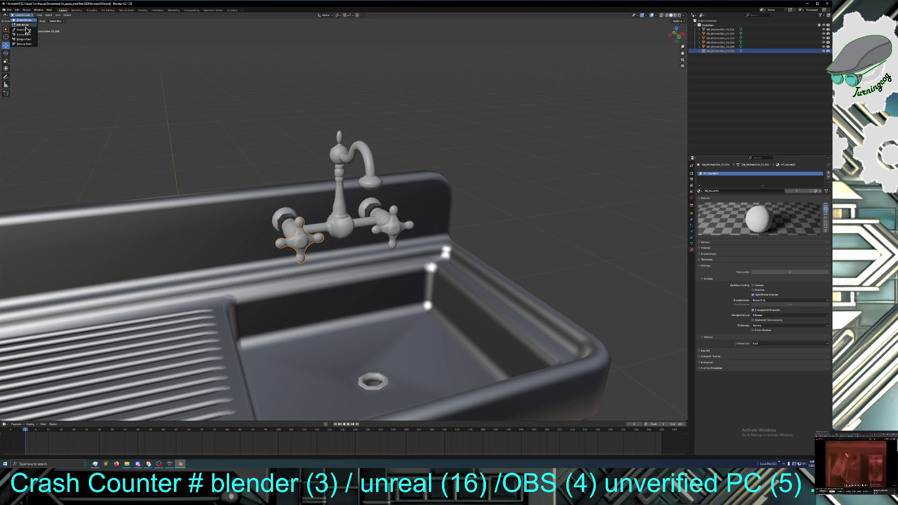
Step: Select all of the left handle's mesh, deselect it, and return to Object Mode
click(26, 27)
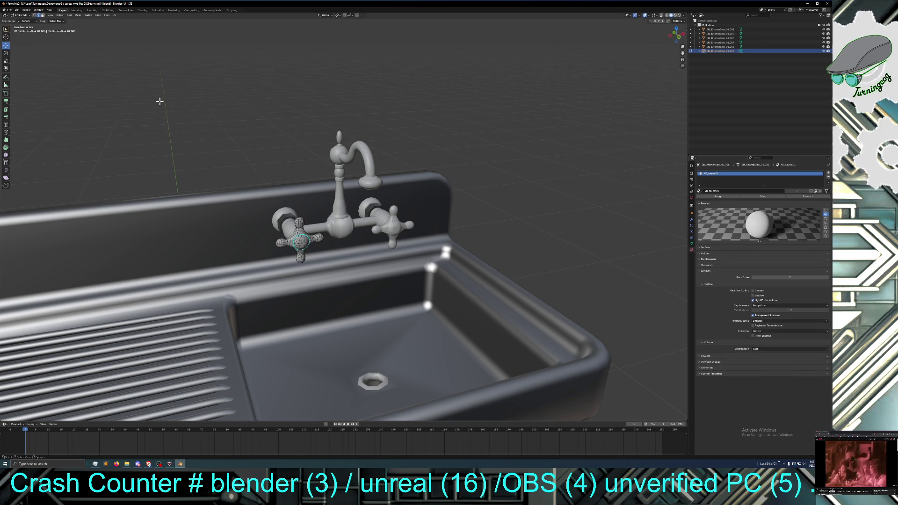
click(60, 15)
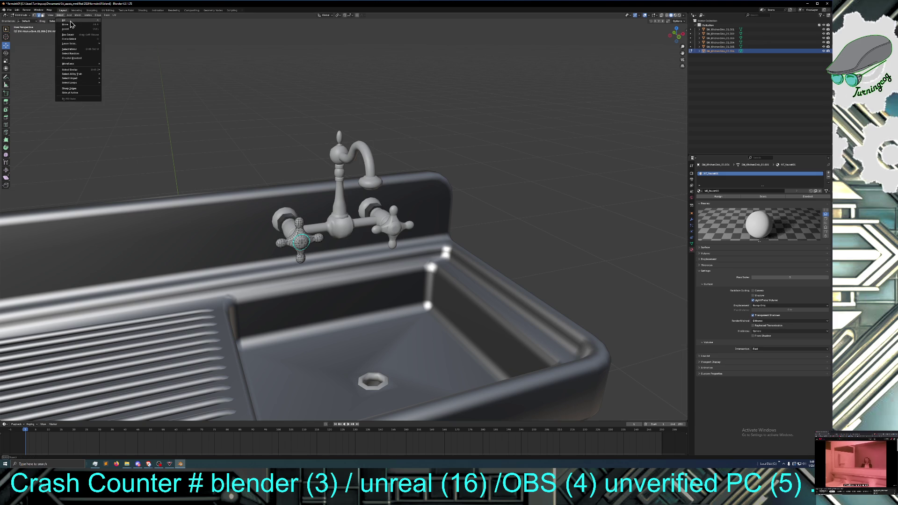
click(70, 21)
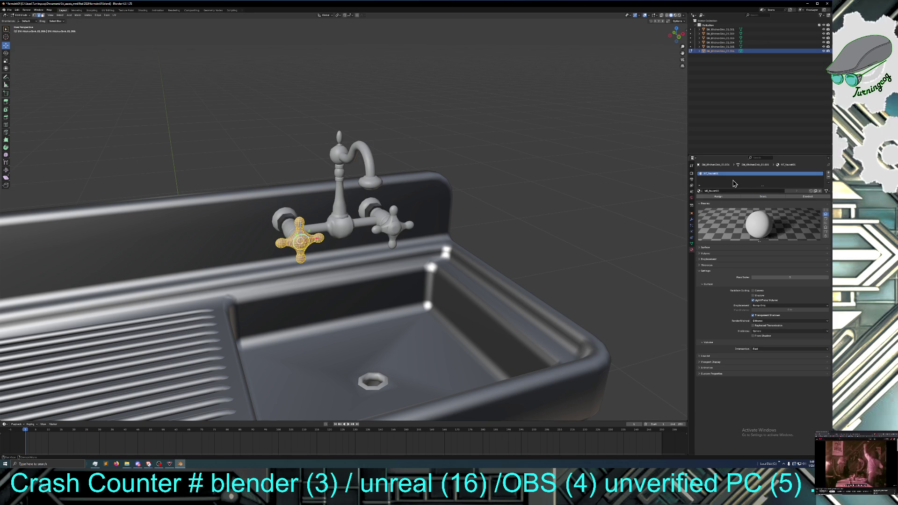
key(alt+a)
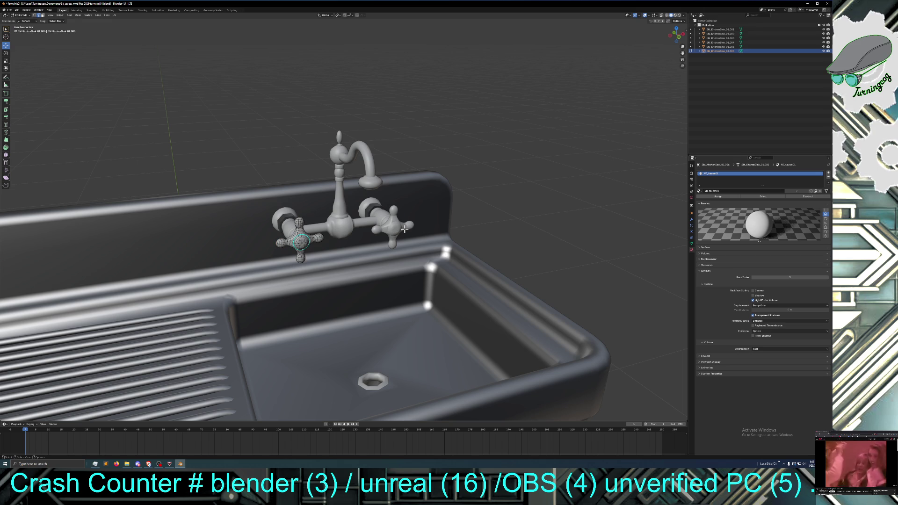
click(22, 15)
click(24, 22)
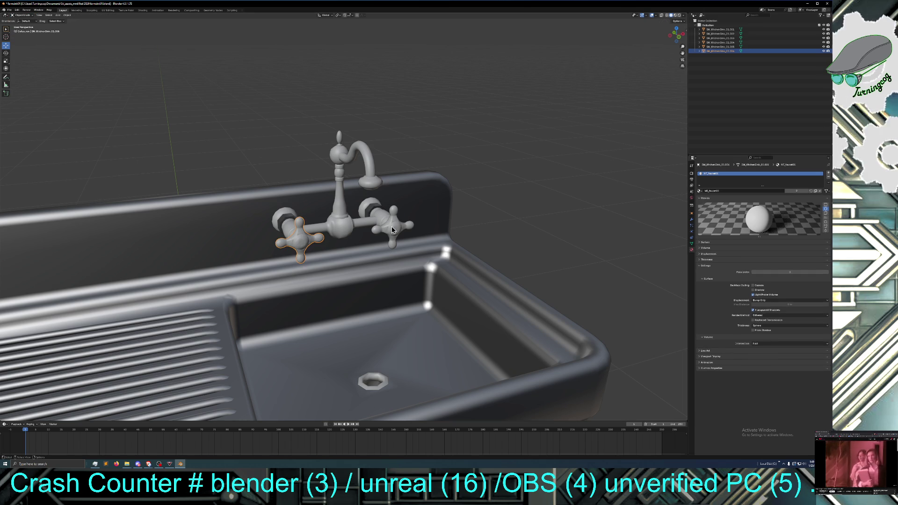
Step: Give the right faucet handle a new slot holding the faucet material
click(393, 230)
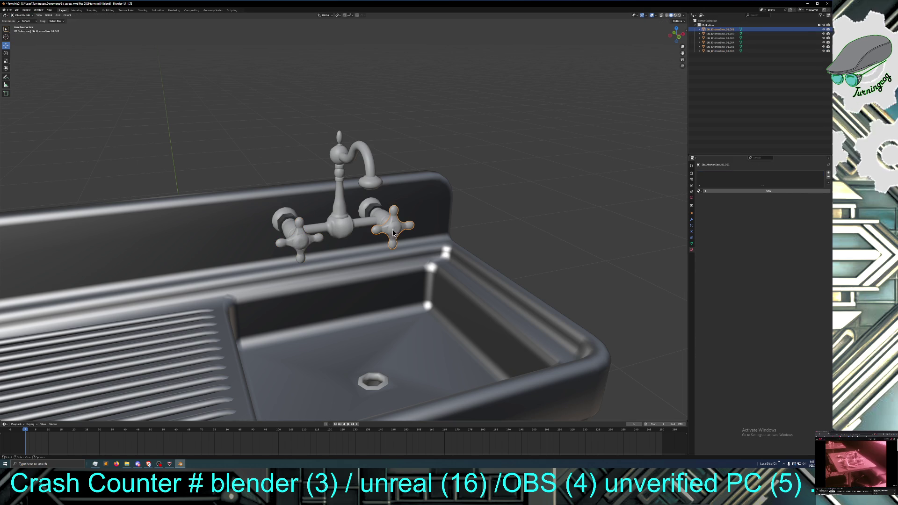
click(829, 173)
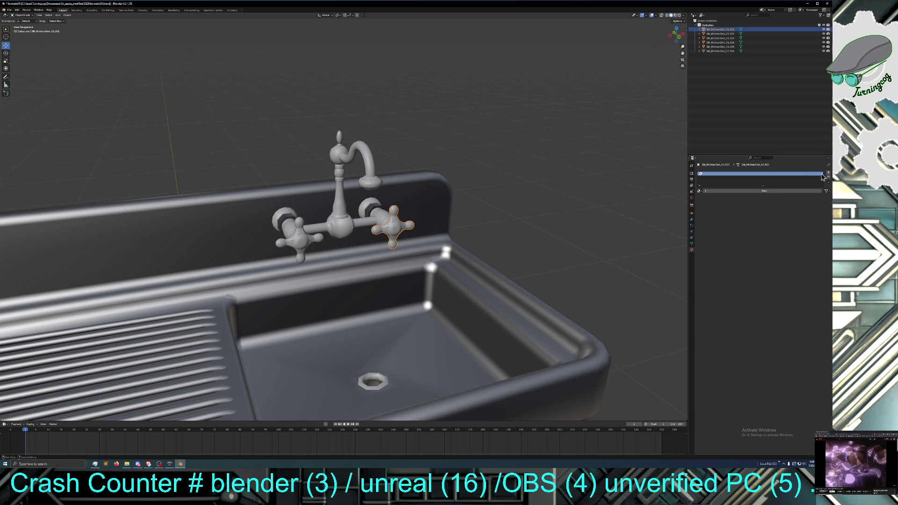
click(700, 191)
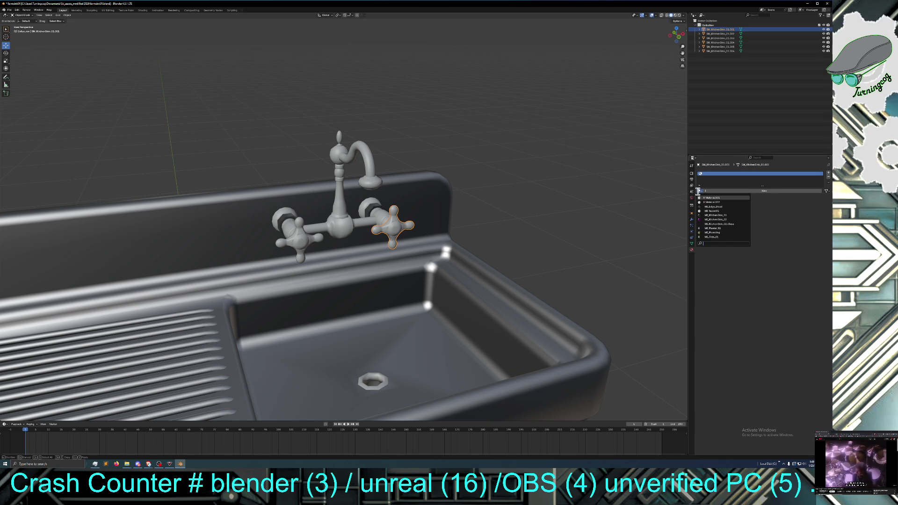
click(734, 211)
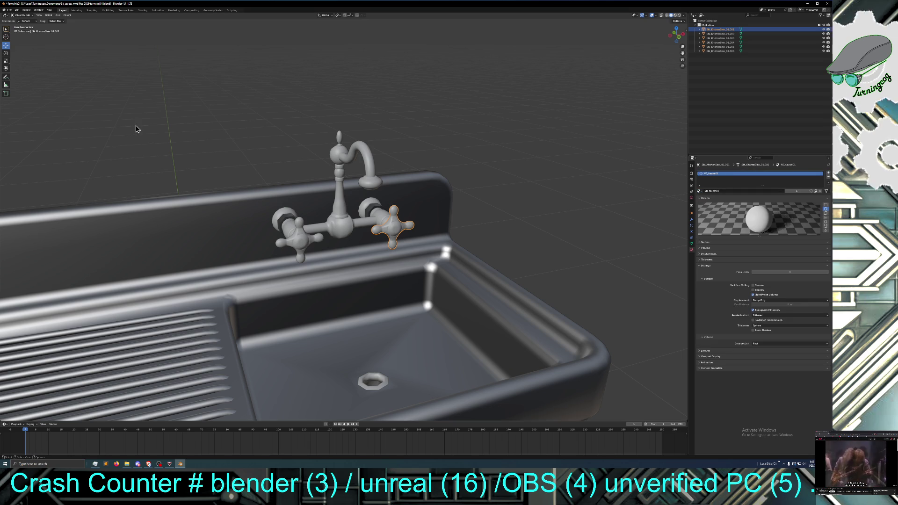
Step: Assign the faucet material to the right handle's whole mesh and go back to Object Mode
click(22, 15)
click(23, 25)
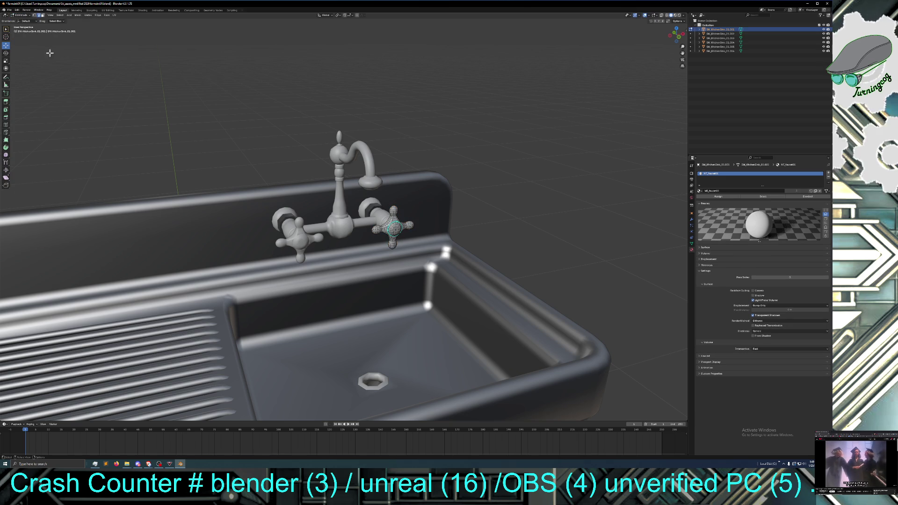
click(61, 16)
click(67, 24)
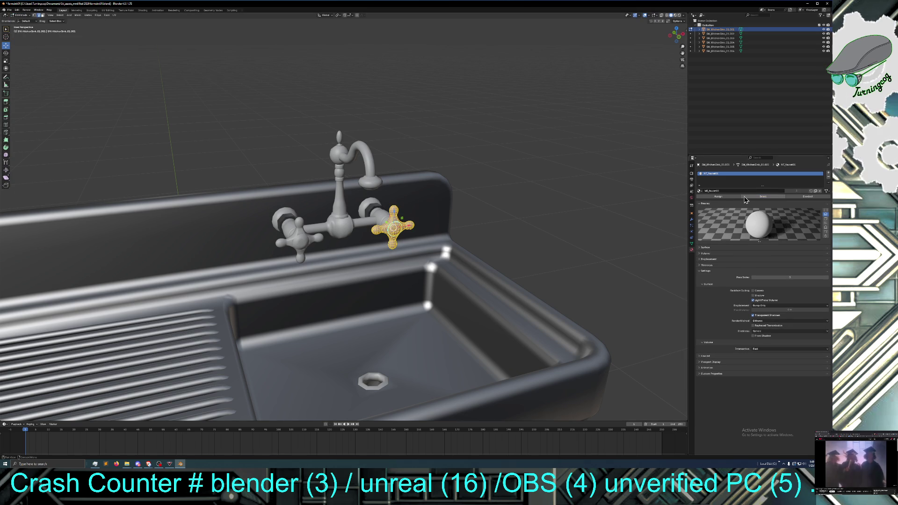
click(723, 200)
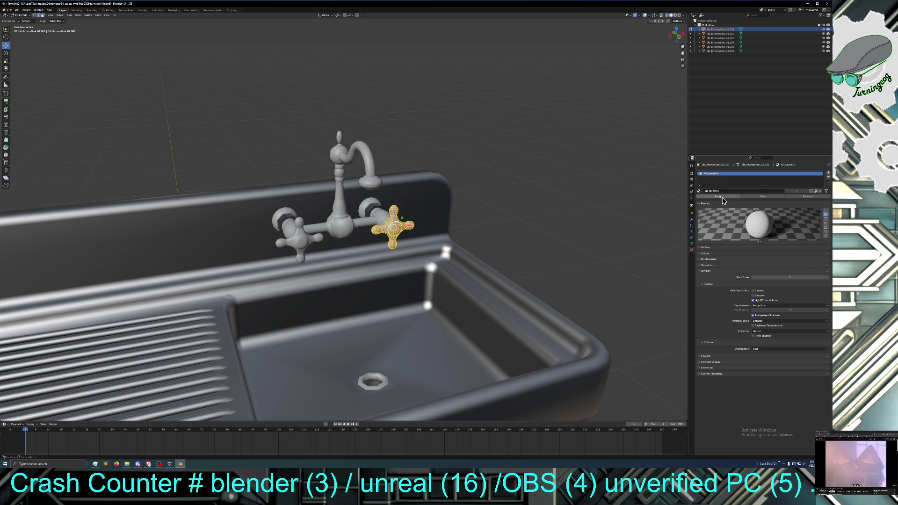
click(596, 178)
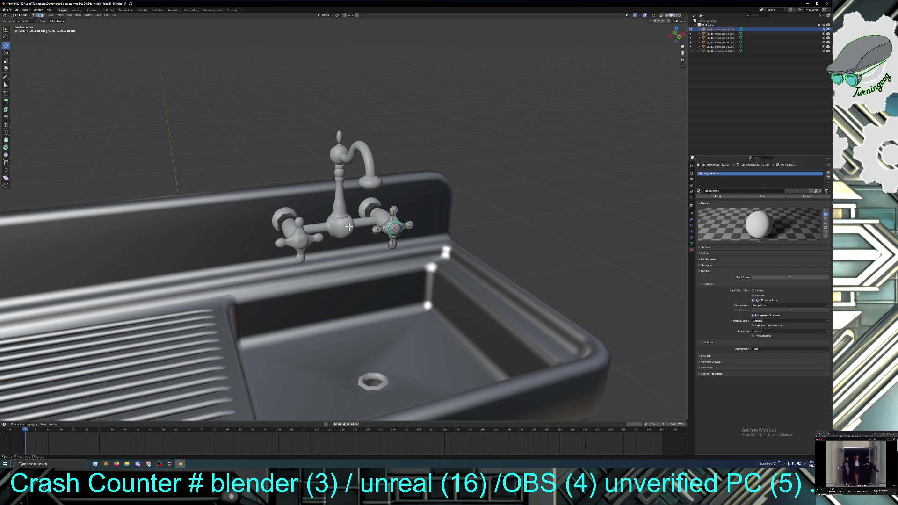
click(21, 15)
click(24, 22)
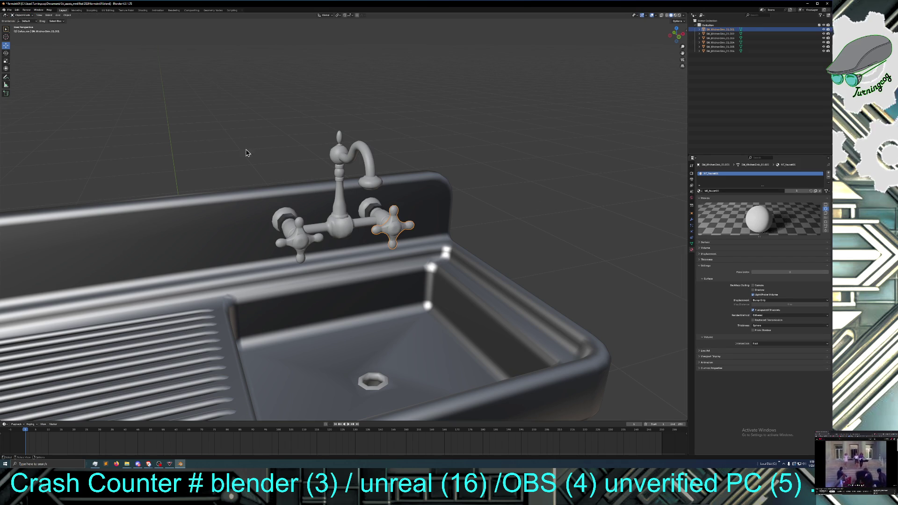
click(354, 223)
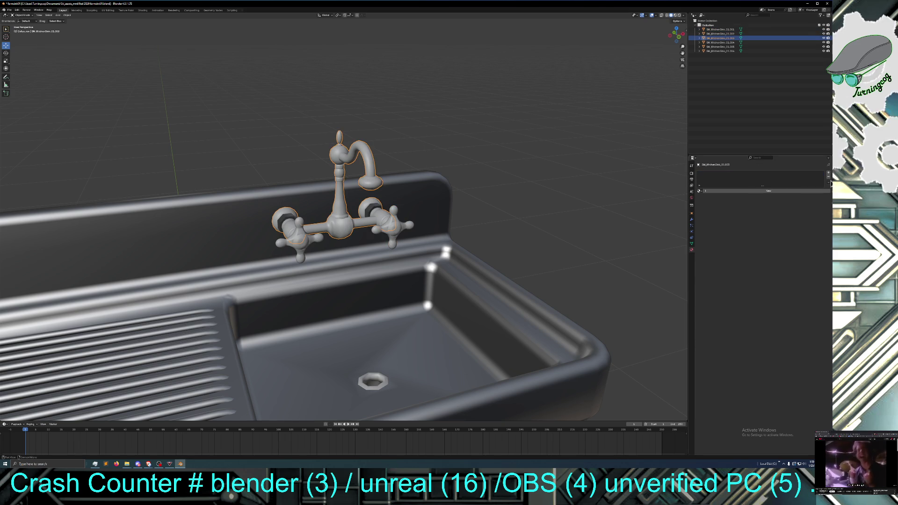
Step: Put the faucet material in the body's slot, assign it to every face, and return to Object Mode
click(699, 191)
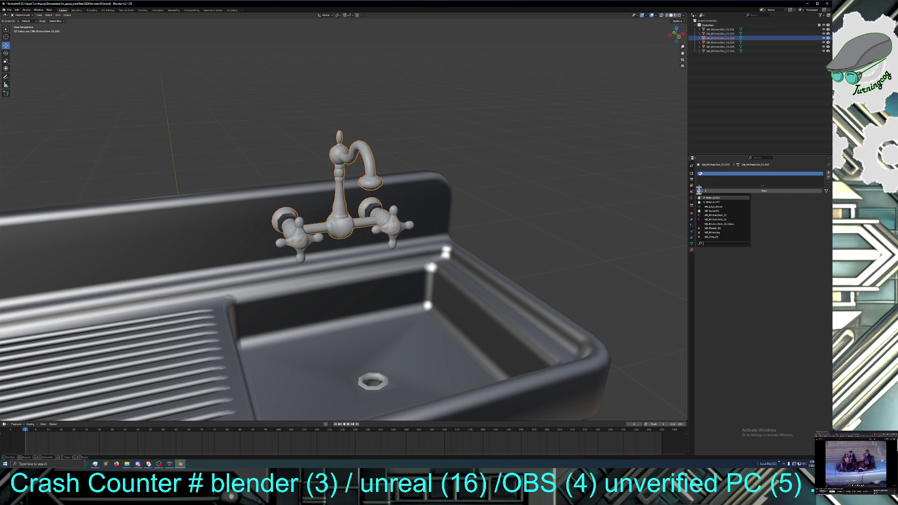
click(722, 211)
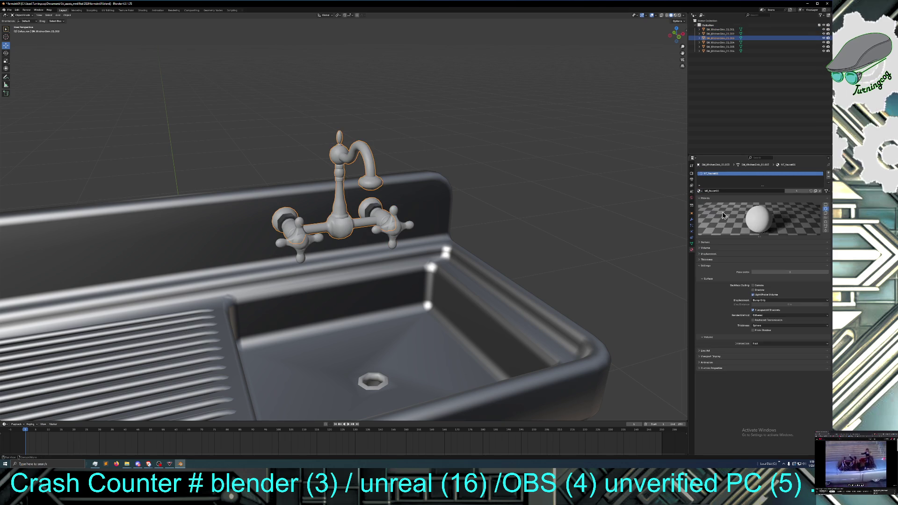
click(23, 14)
click(21, 26)
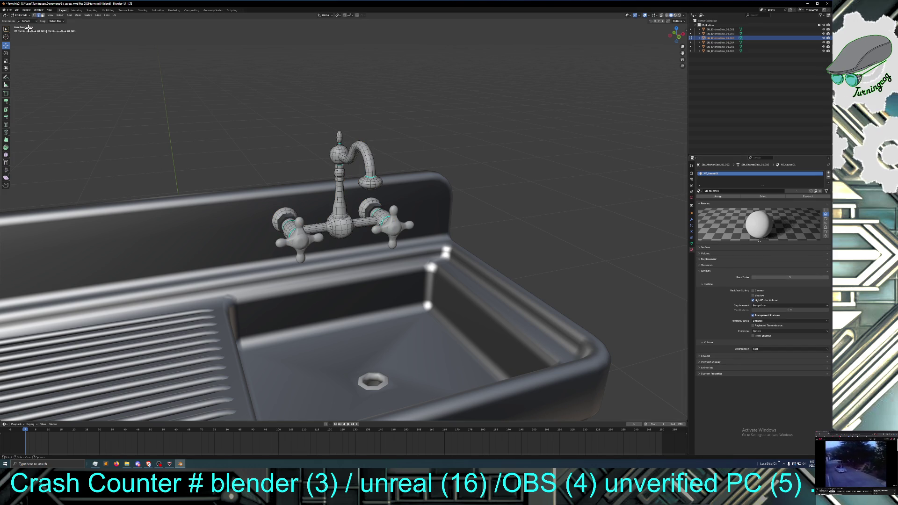
click(59, 14)
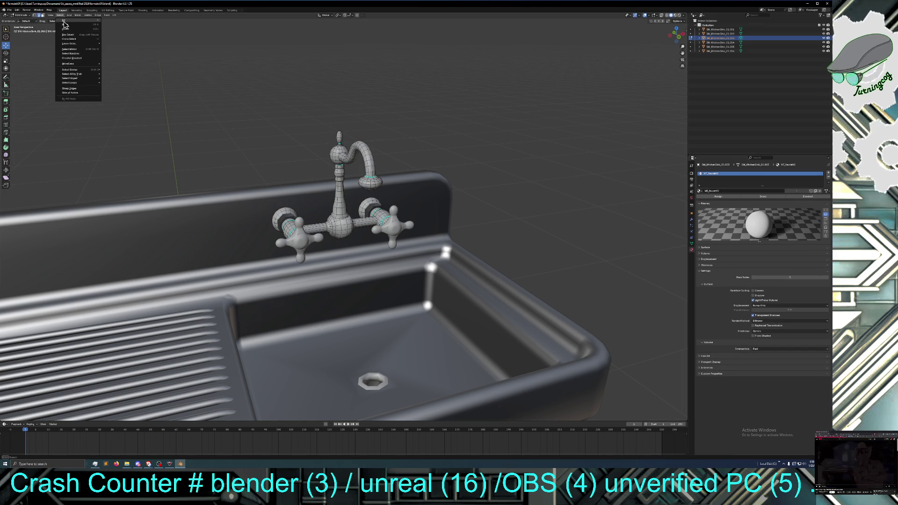
click(65, 22)
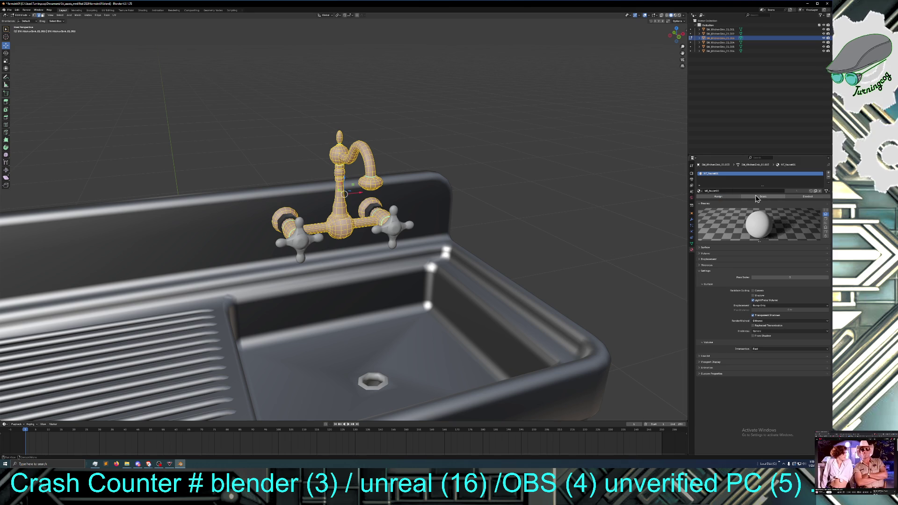
click(730, 201)
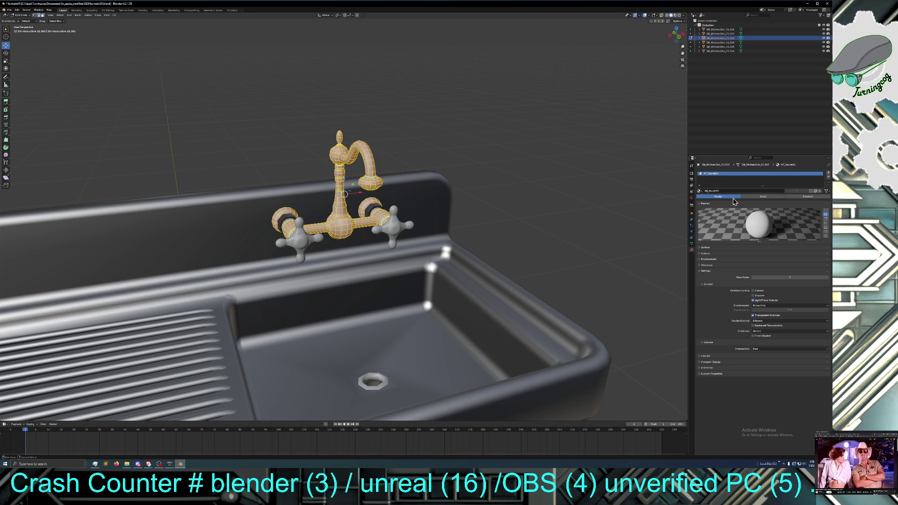
click(551, 172)
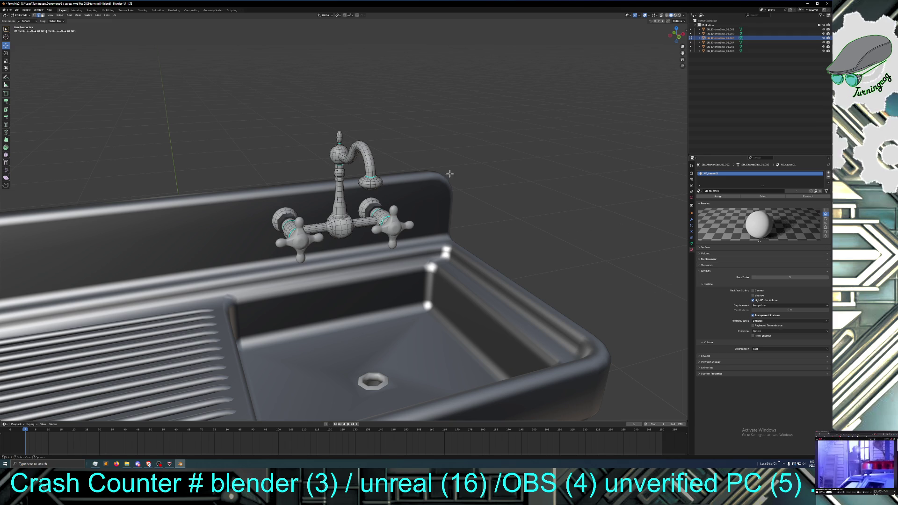
click(25, 15)
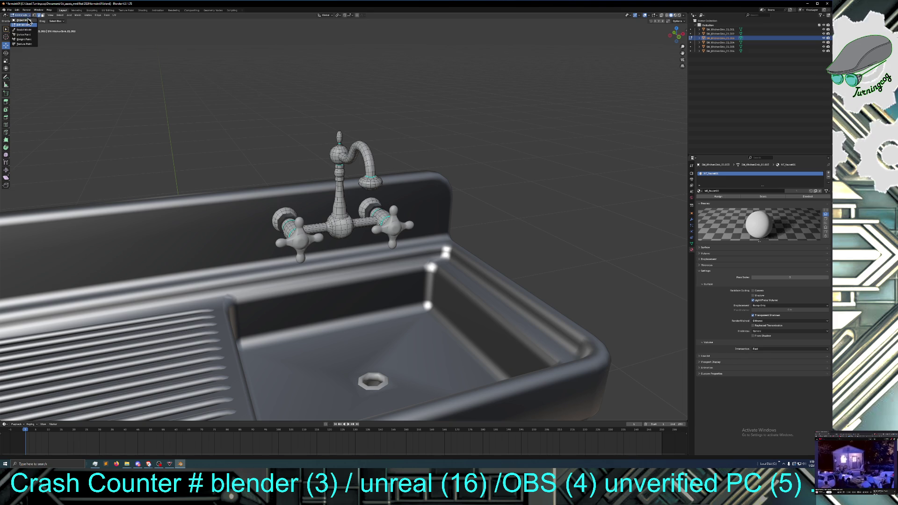
click(27, 21)
middle_drag(182, 124, 184, 127)
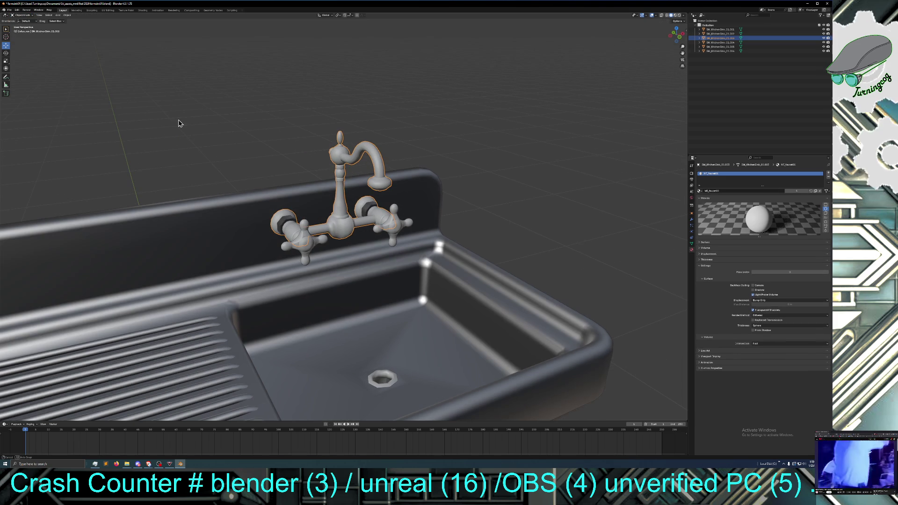
Step: Replace the collar piece's MI_Edge_Decal slot with the MI_Plumbing material
click(280, 225)
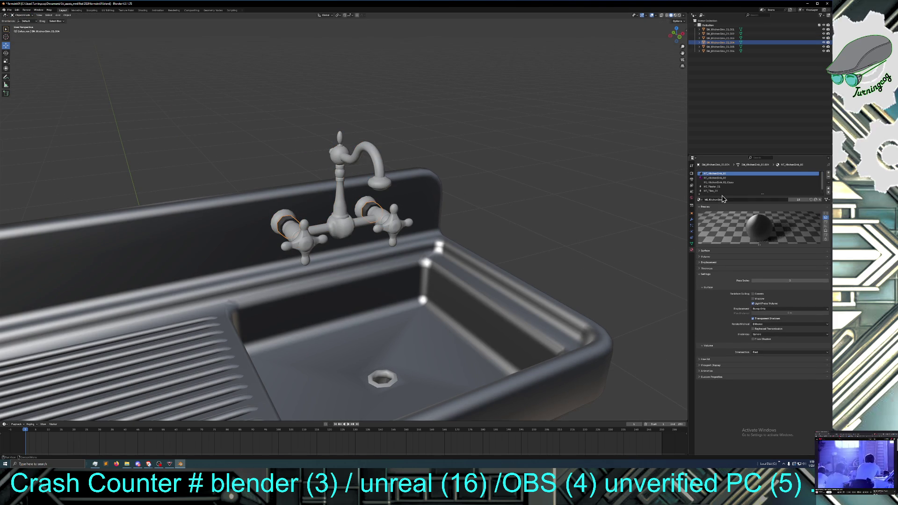
ctrl+scroll(828, 182, down, 2)
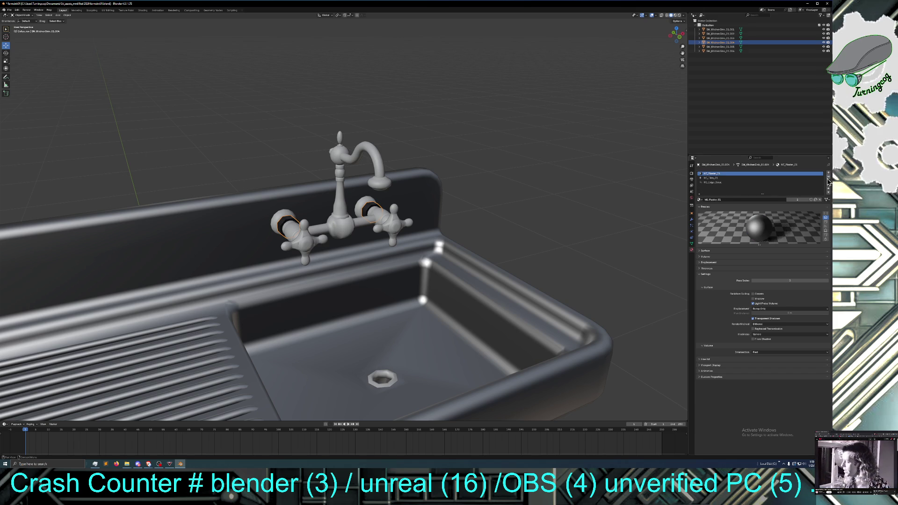
ctrl+scroll(828, 182, down, 3)
click(828, 178)
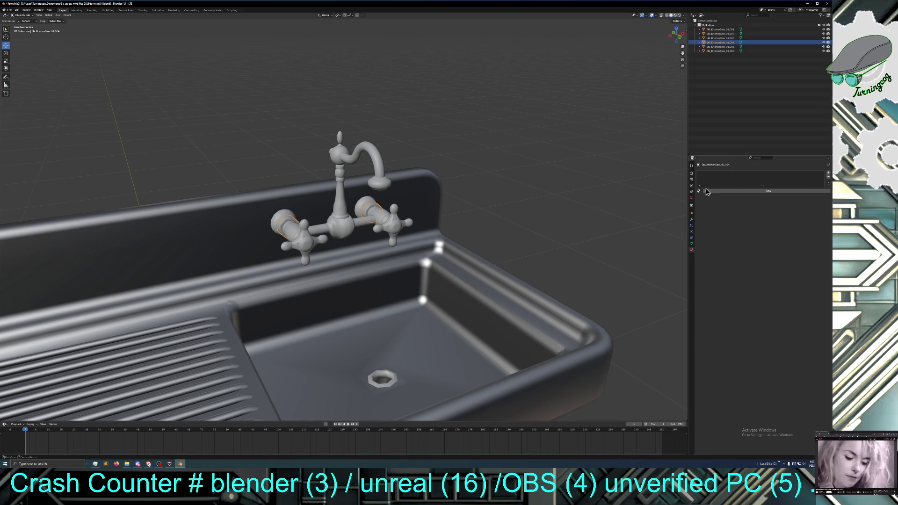
click(699, 191)
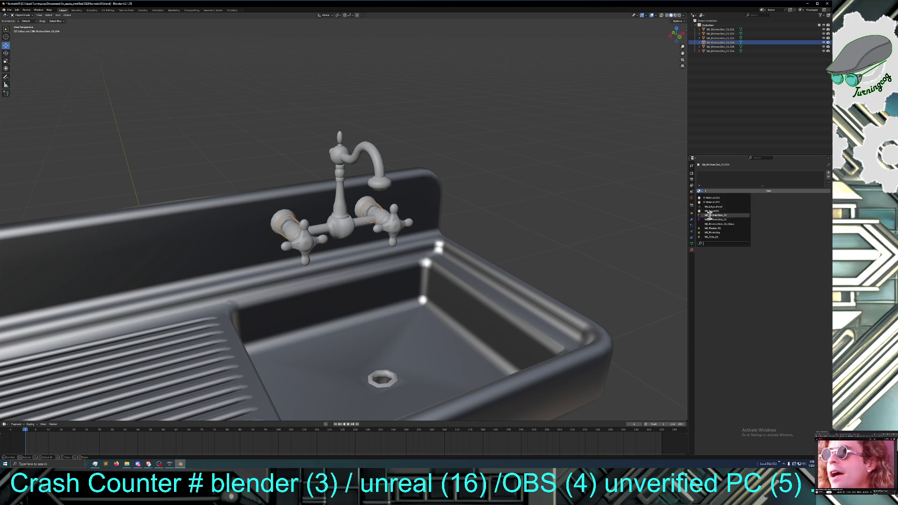
click(719, 232)
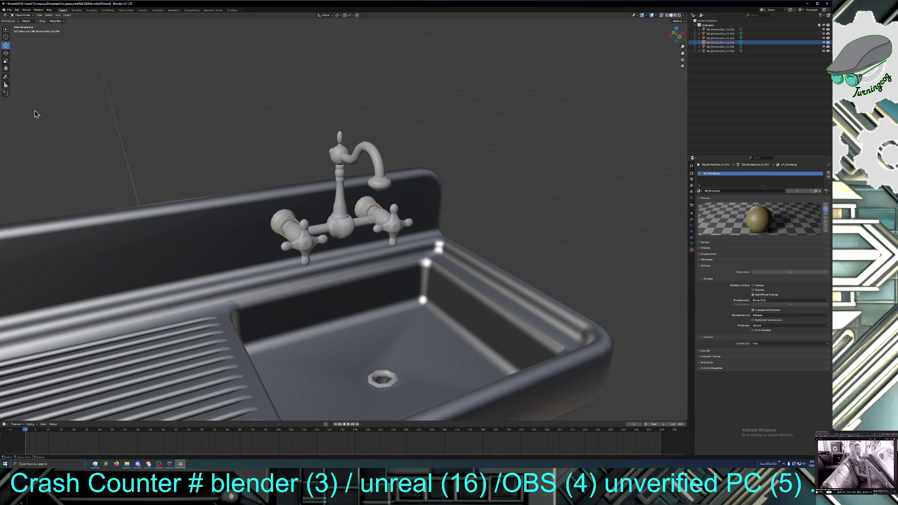
Step: Assign MI_Plumbing to the collar's mesh and switch the viewport to Material Preview shading
click(22, 15)
click(25, 24)
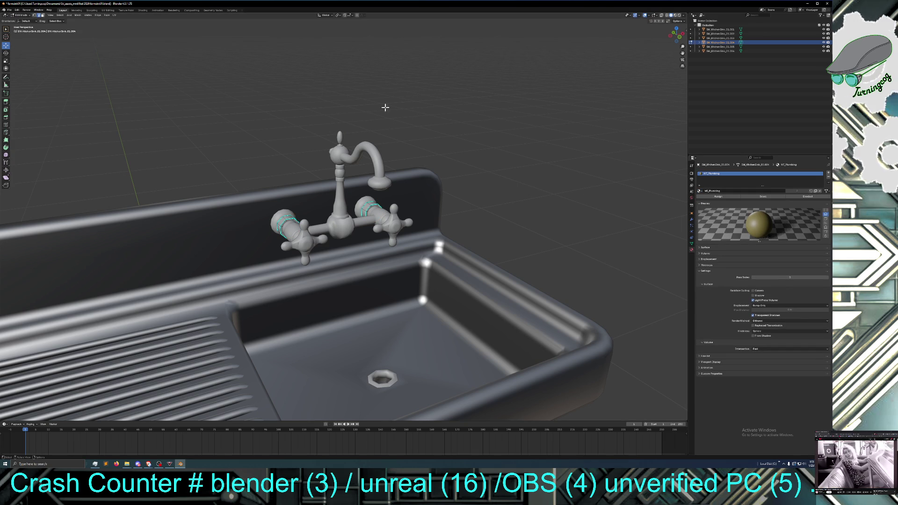
click(722, 197)
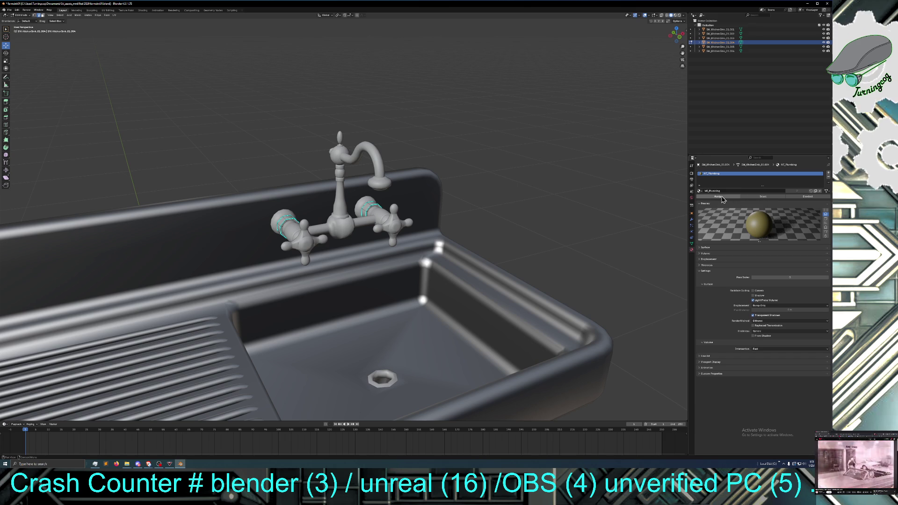
click(762, 197)
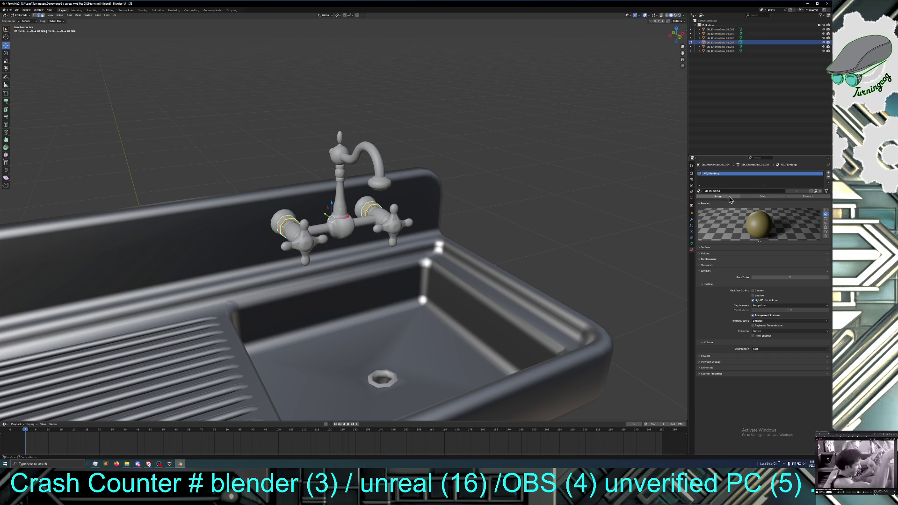
click(504, 179)
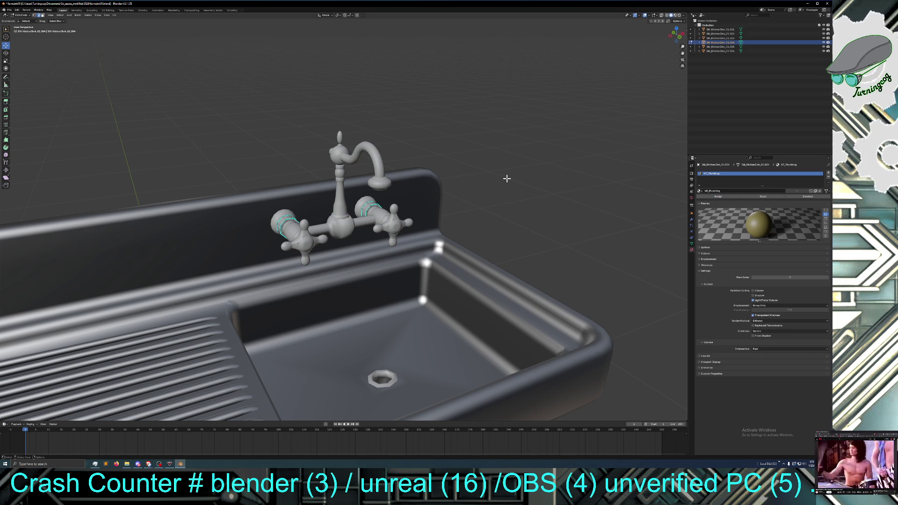
click(679, 15)
click(675, 17)
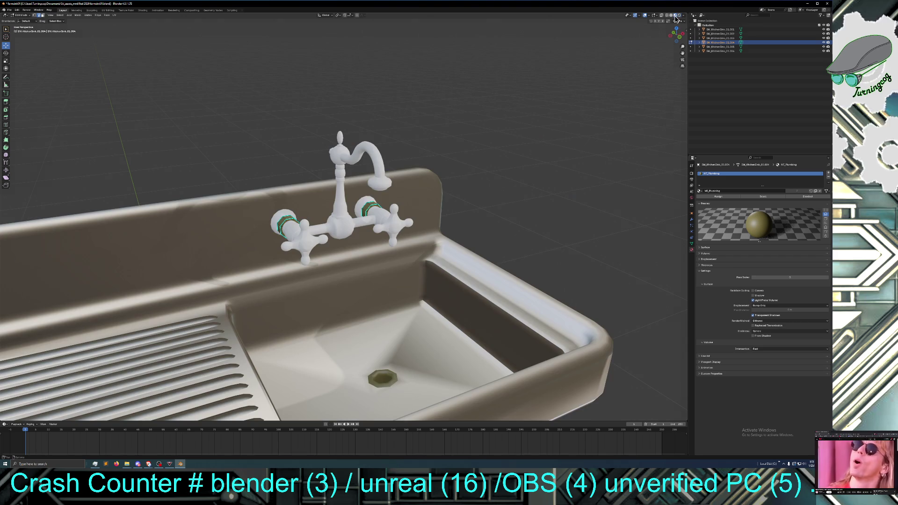
Step: View the sink from the lower front and return to Object Mode with the faucet handle active
mouse_move(556, 118)
middle_down()
mouse_move(506, 116)
mouse_move(542, 115)
mouse_move(533, 136)
mouse_move(515, 141)
mouse_move(576, 146)
mouse_move(507, 145)
middle_up()
scroll(543, 115, down, 4)
middle_drag(494, 179, 507, 180)
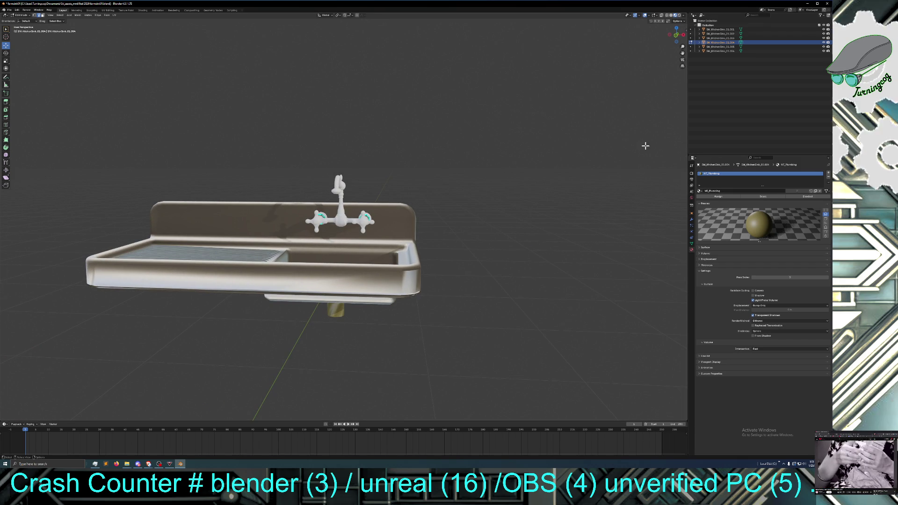
click(719, 29)
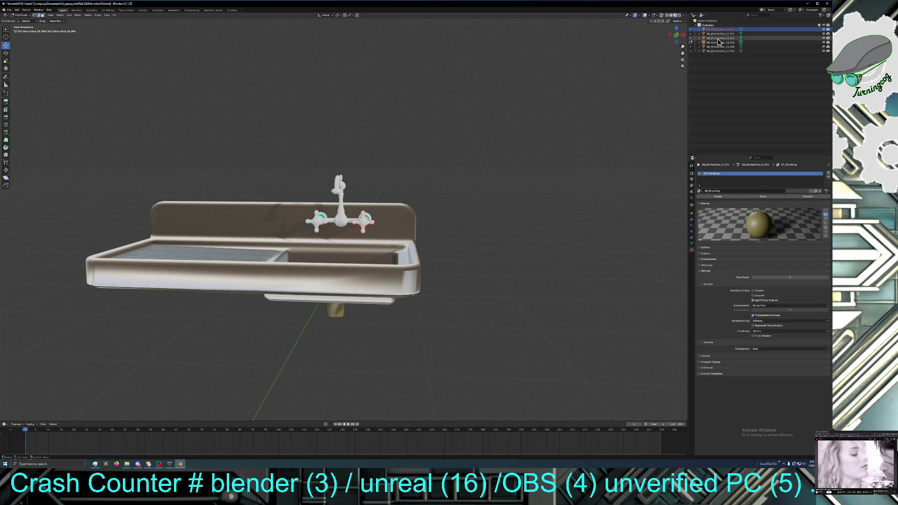
click(721, 34)
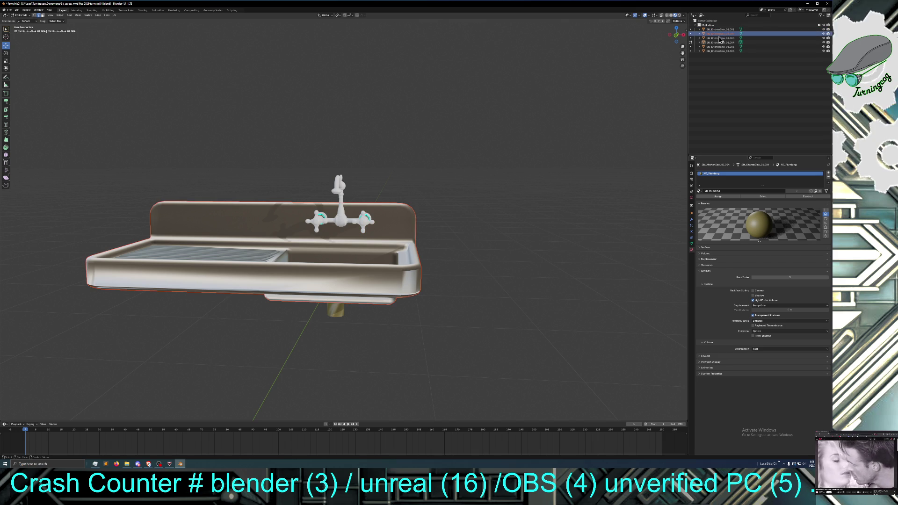
click(719, 29)
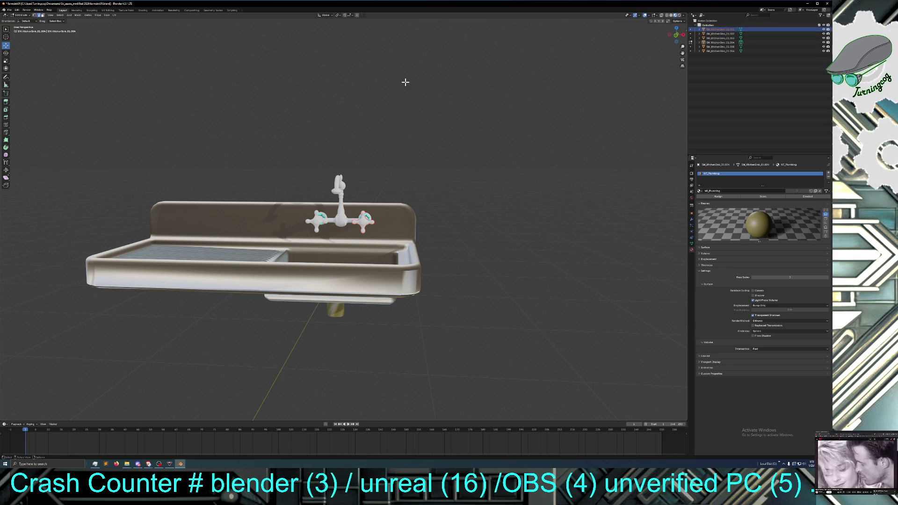
click(21, 15)
click(26, 21)
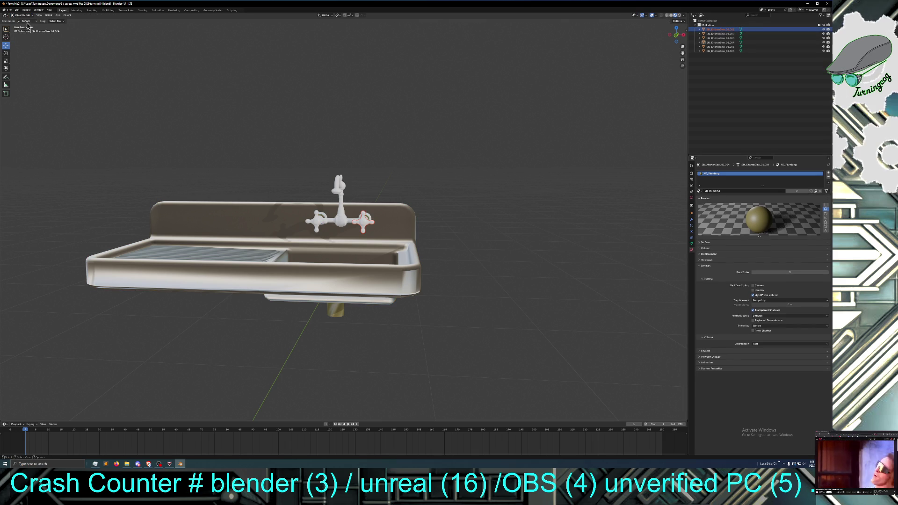
click(720, 29)
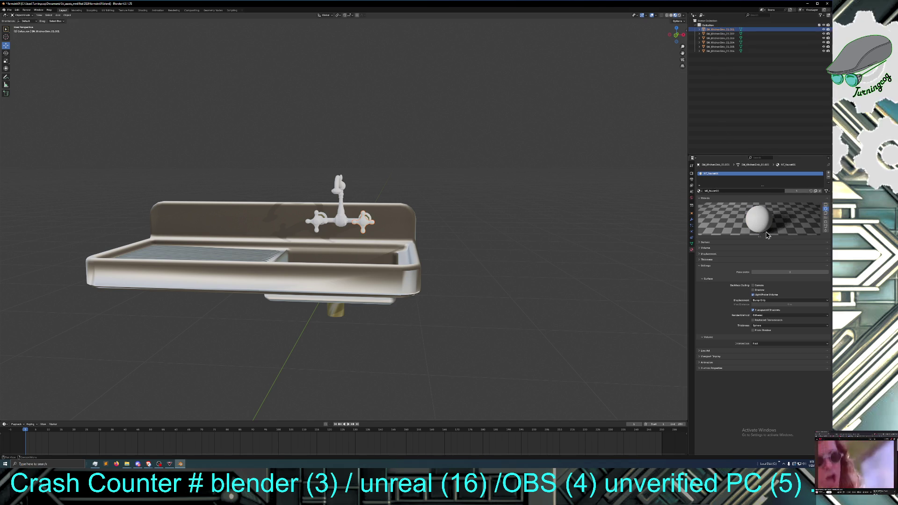
Step: Set the faucet material's base colour to light blue
click(700, 244)
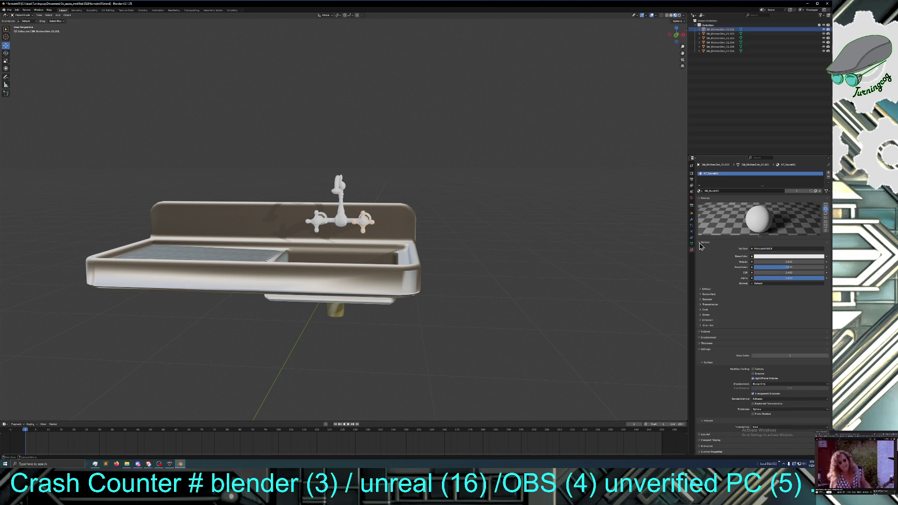
click(782, 257)
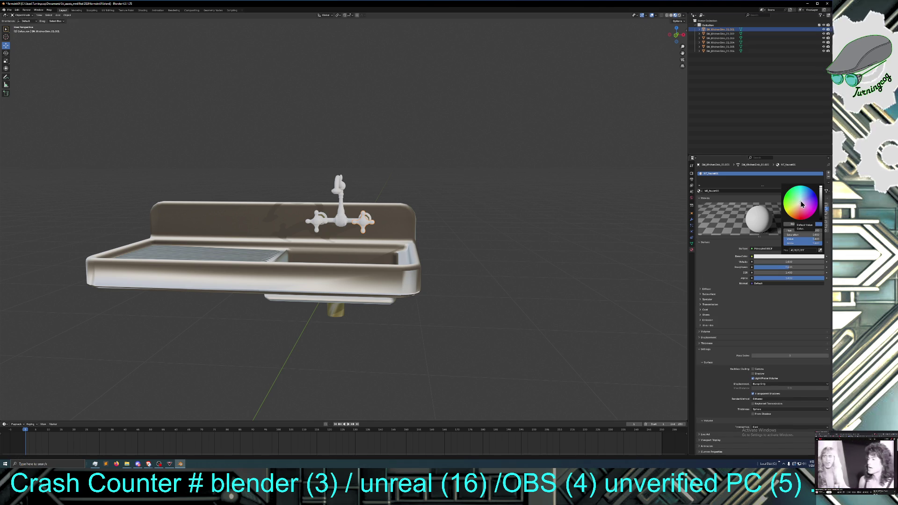
drag(801, 206, 803, 200)
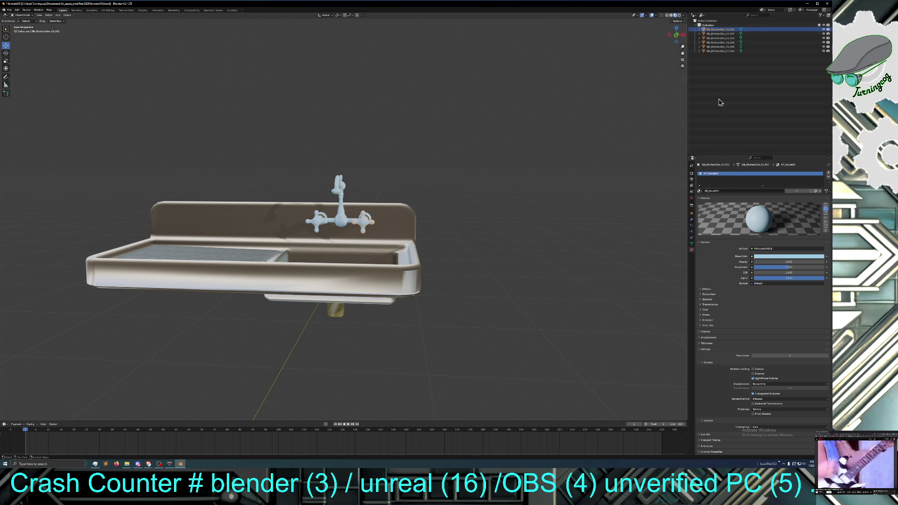
Step: Select the sink body and bring up its base colour link options
click(721, 42)
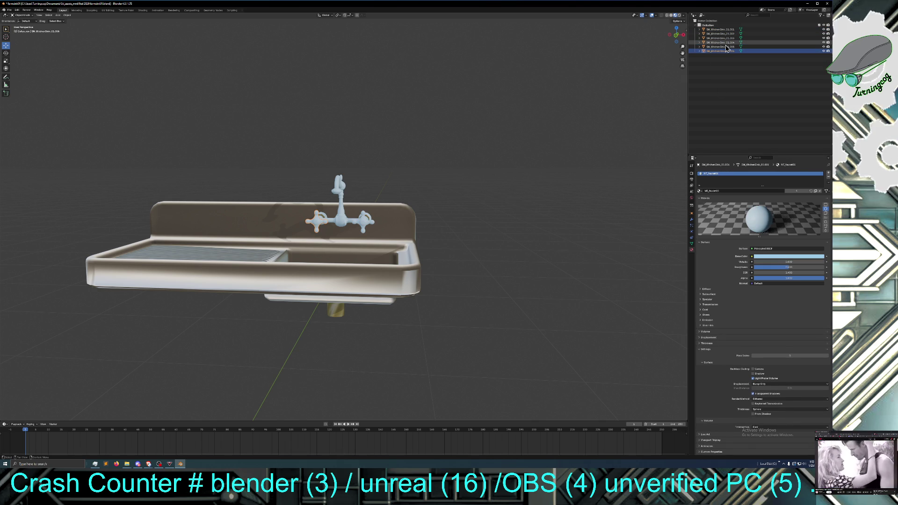
click(725, 38)
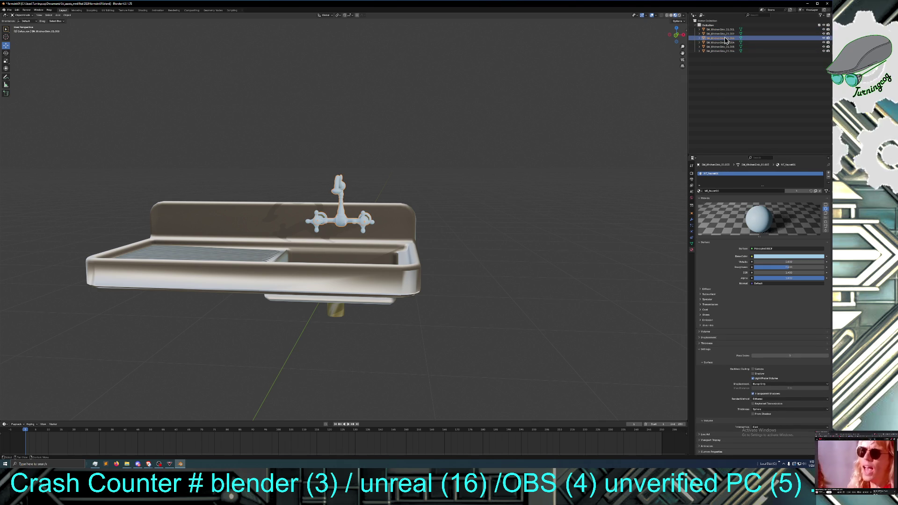
click(725, 34)
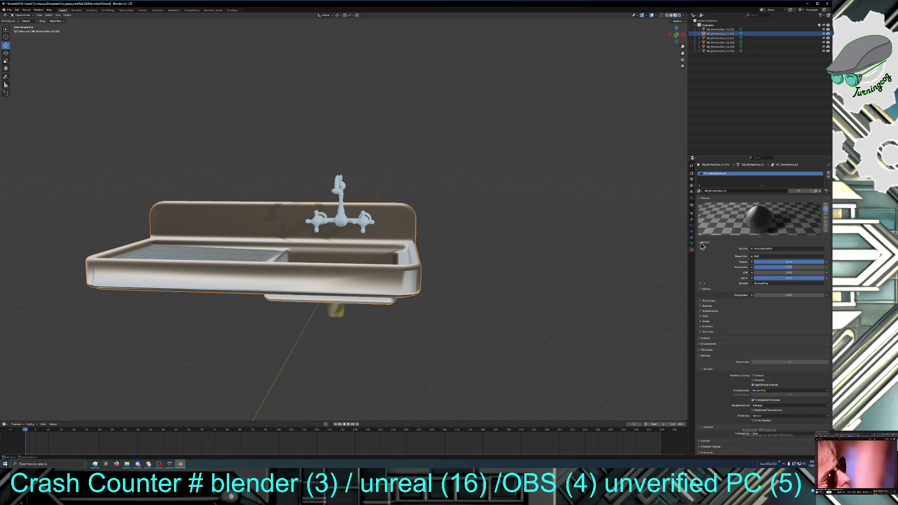
click(766, 257)
click(763, 260)
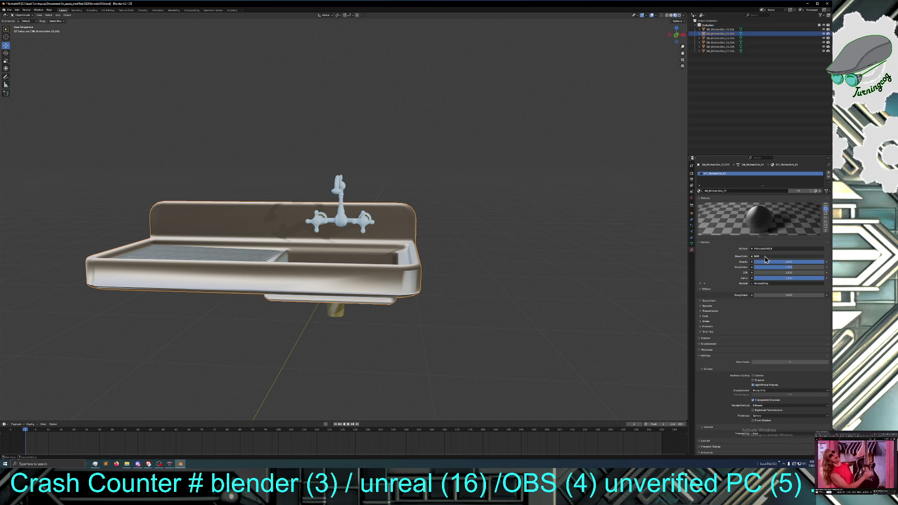
click(765, 260)
click(766, 260)
click(765, 260)
Step: Test Color Attribute, RGB, RGB Curves, Hue/Saturation/Value and Mix as the sink's base colour input
click(766, 260)
click(766, 260)
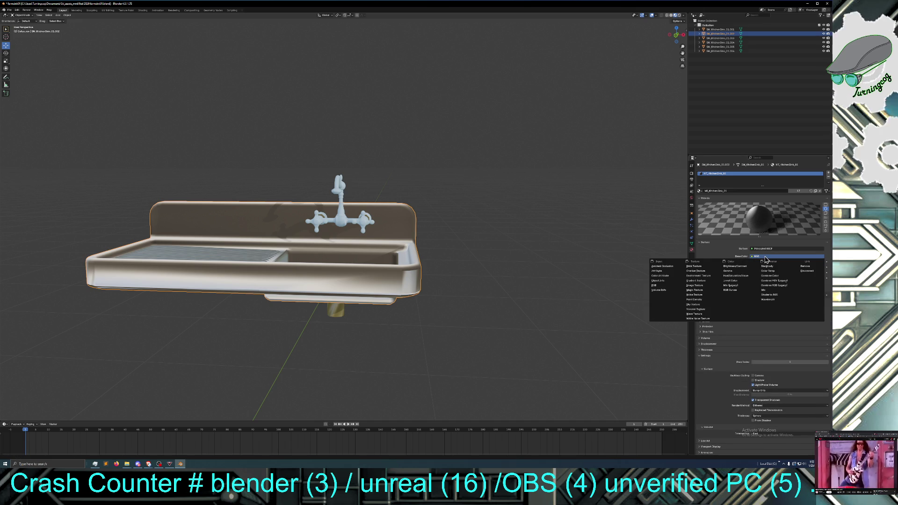
click(665, 276)
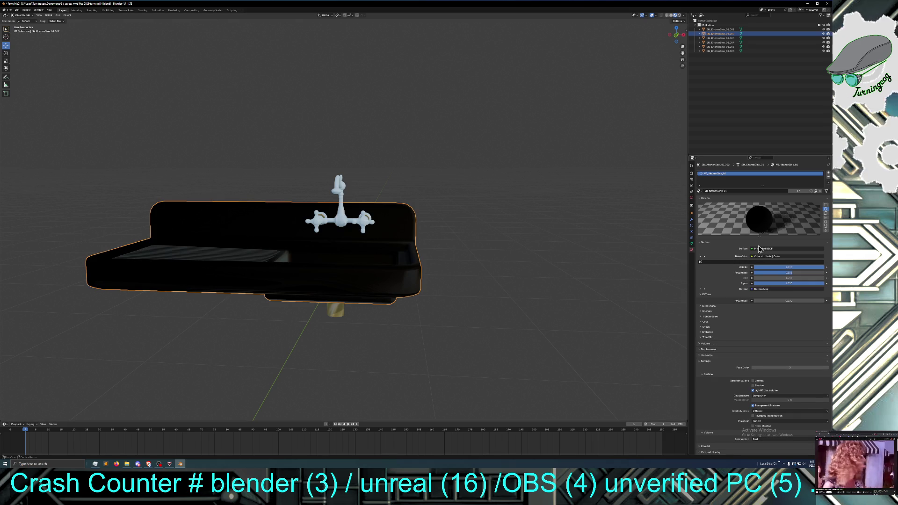
click(774, 257)
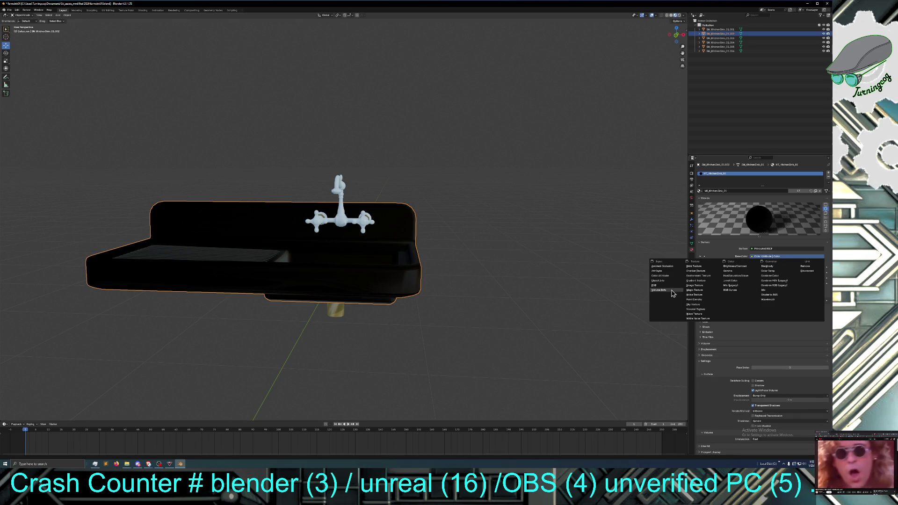
click(666, 285)
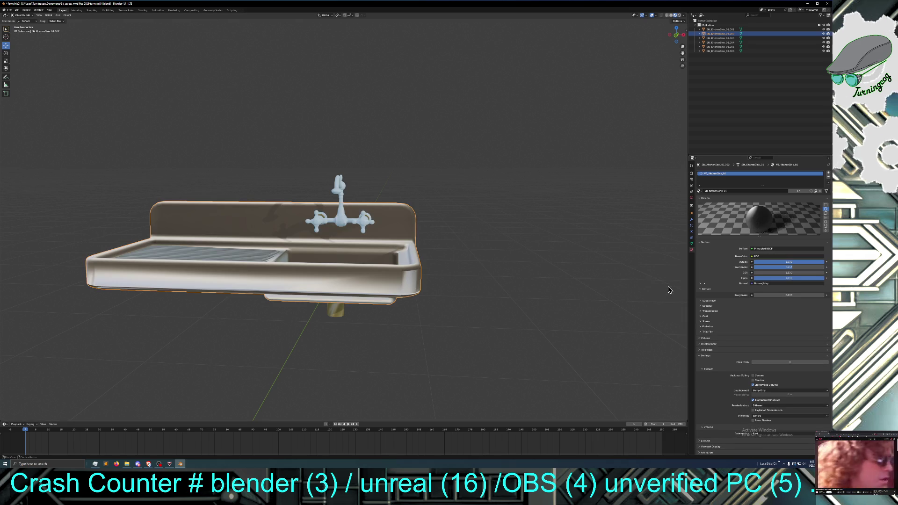
click(772, 257)
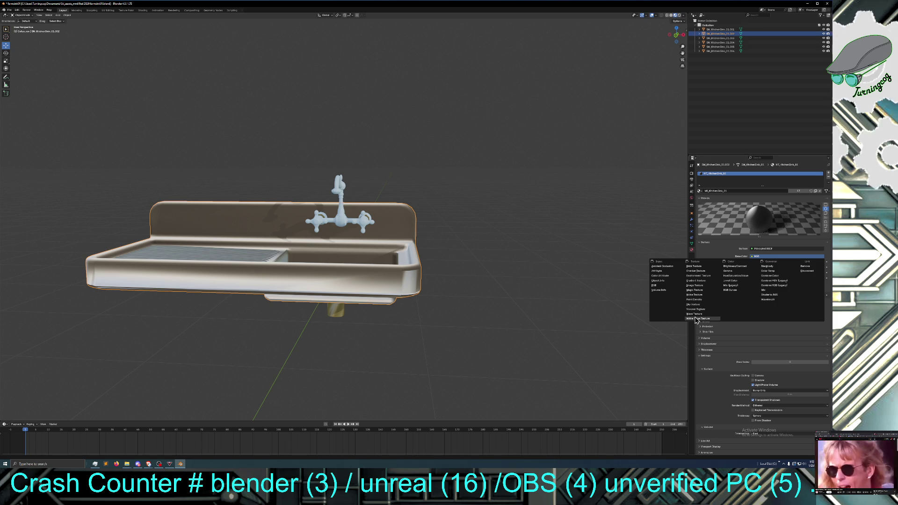
click(734, 291)
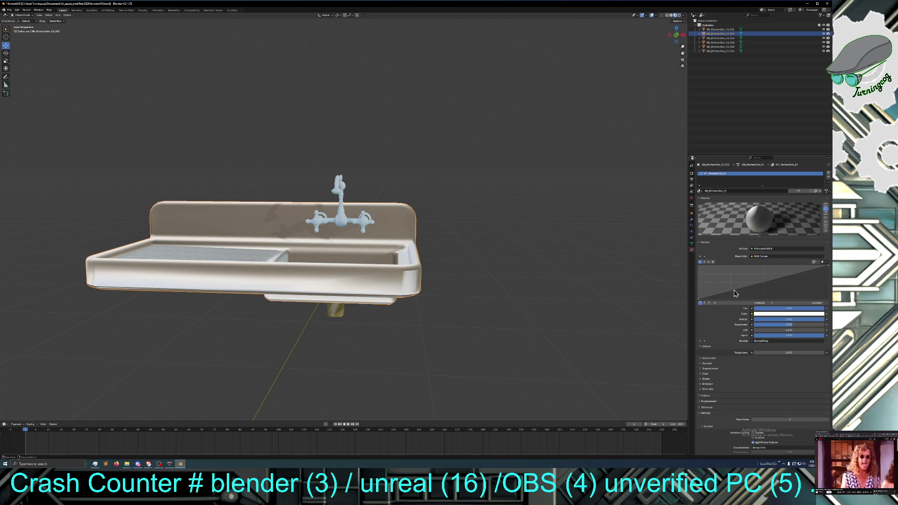
click(762, 258)
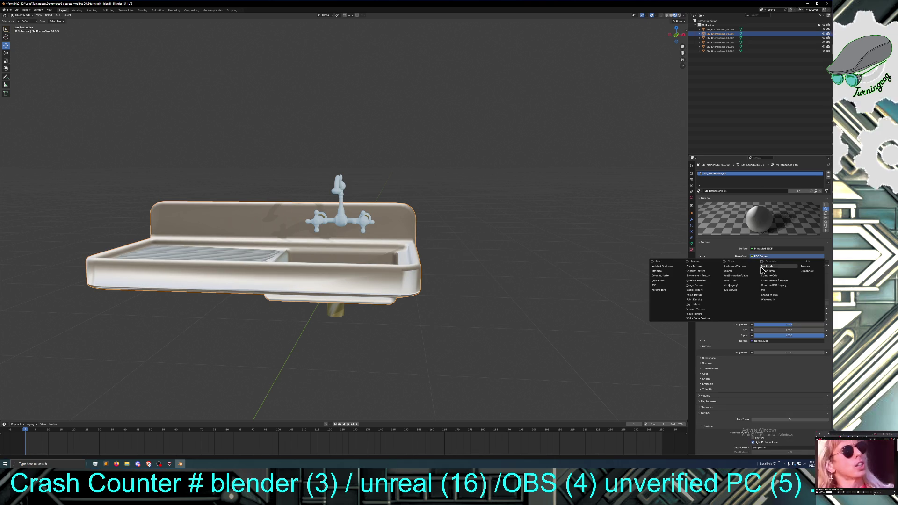
click(733, 277)
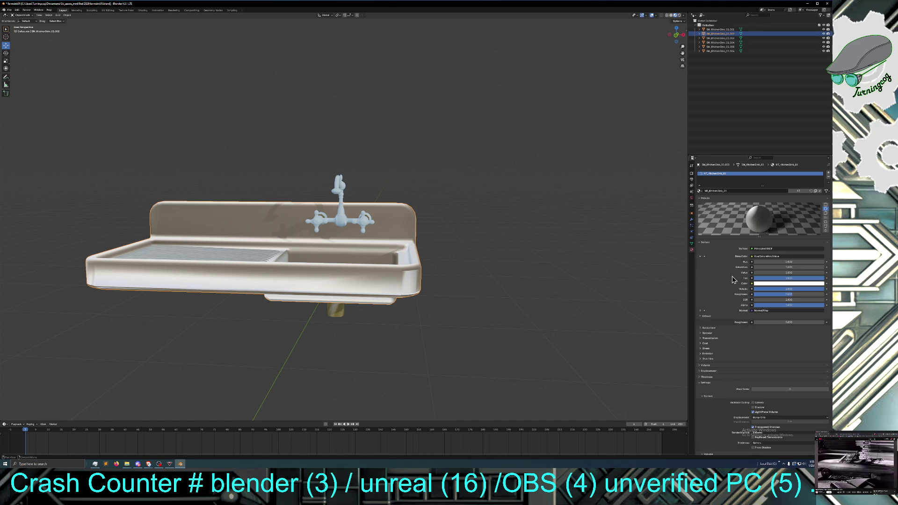
click(767, 257)
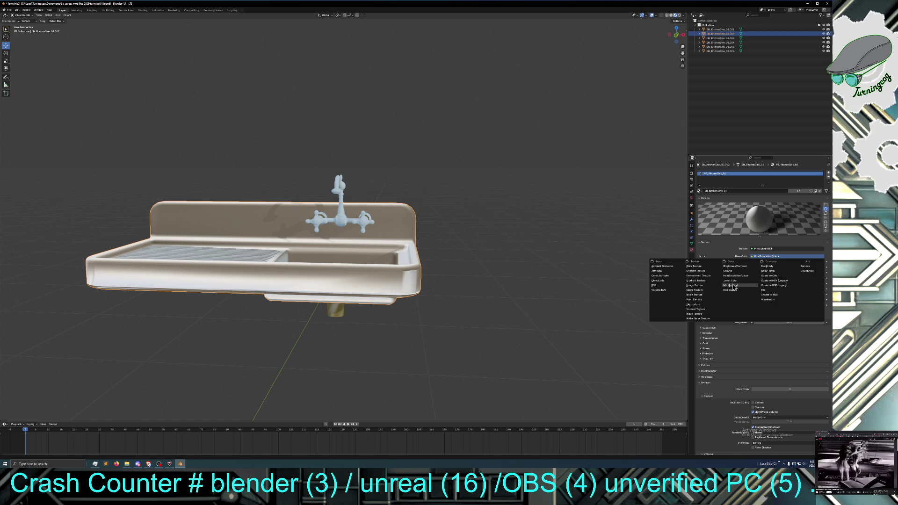
click(731, 285)
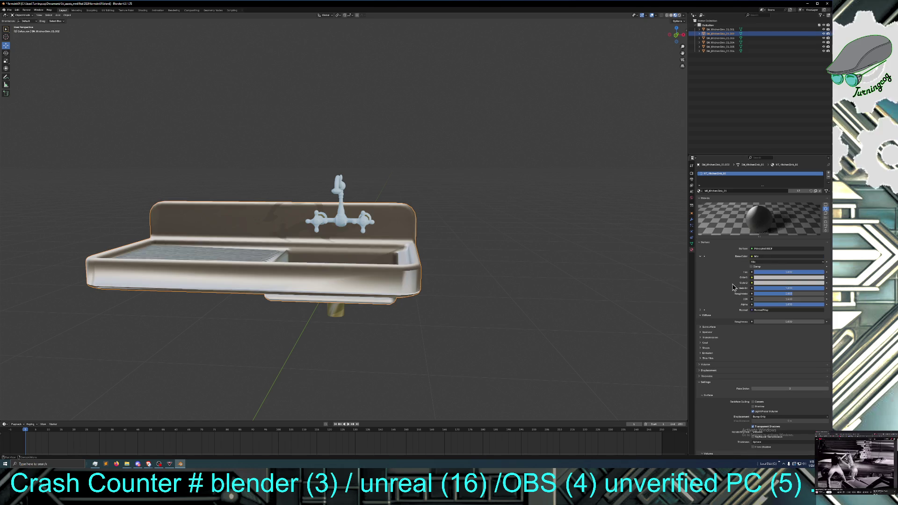
Step: Try Color Attribute once more, then settle on an RGB node for the base colour
click(769, 257)
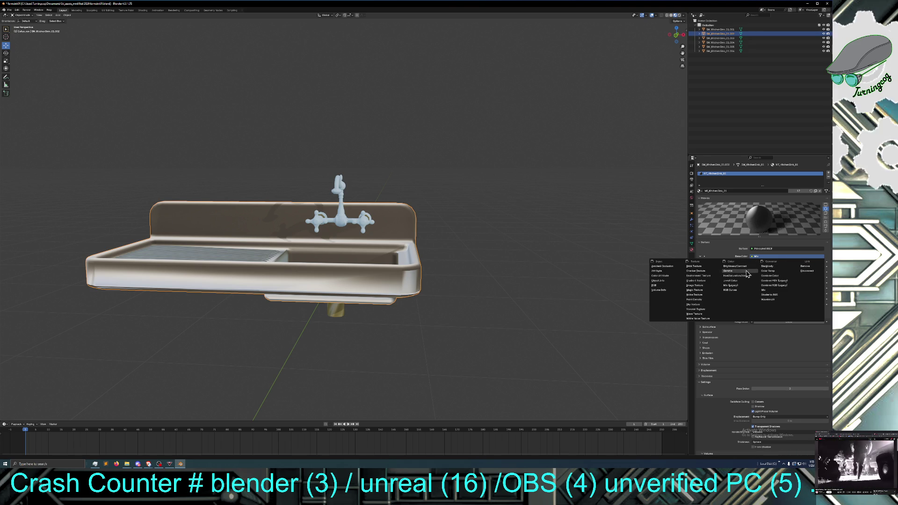
click(660, 276)
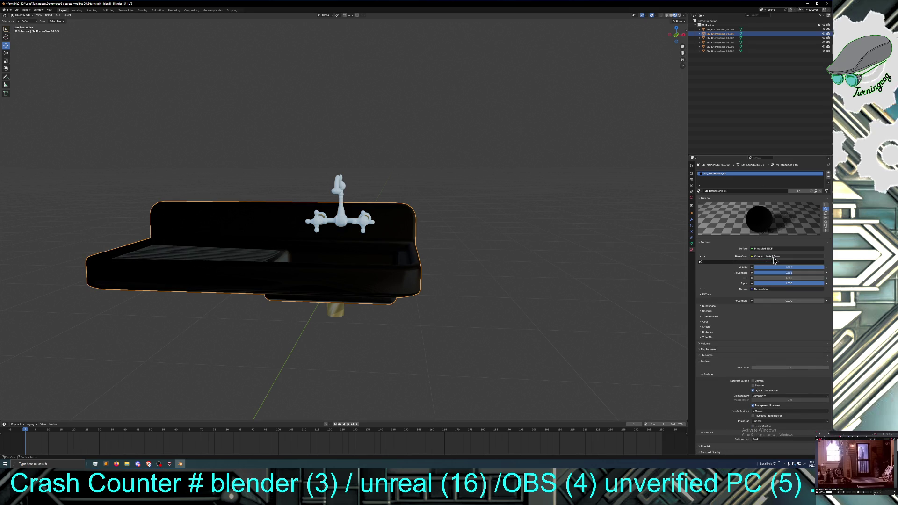
click(767, 257)
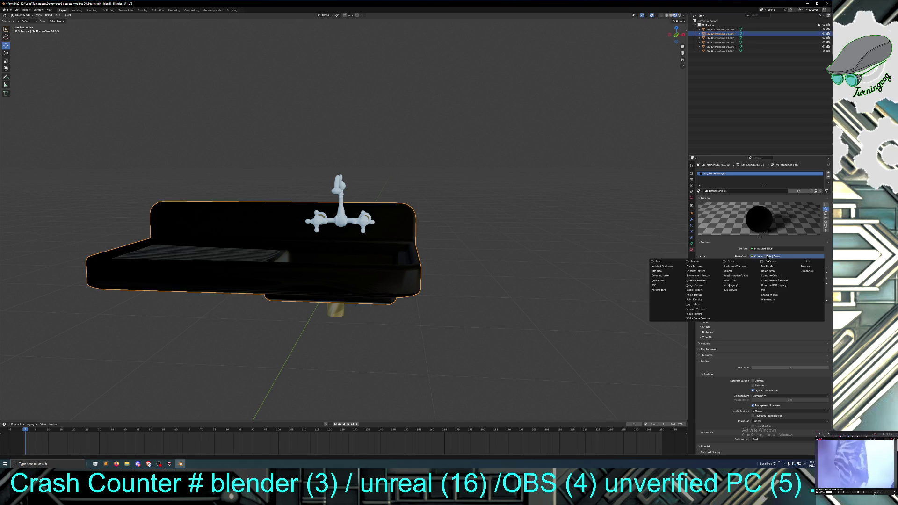
click(657, 285)
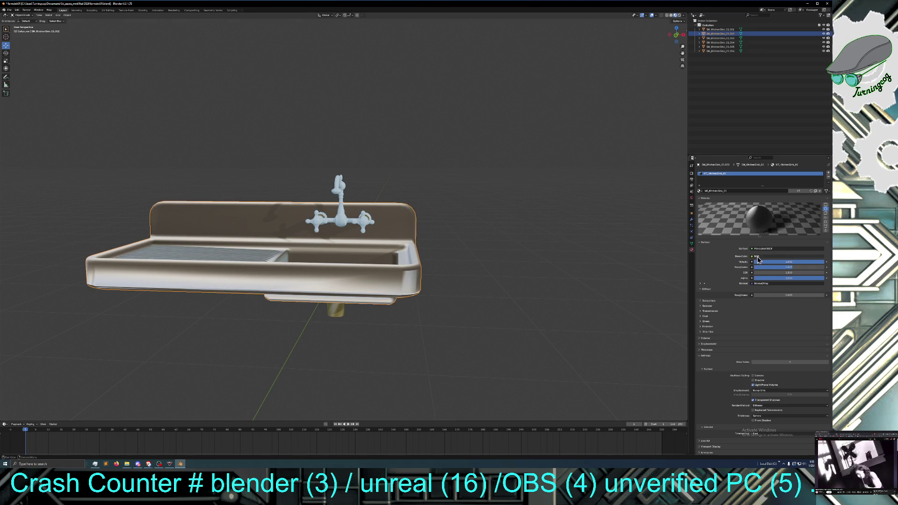
Step: Set the sink material's Metallic to 0 and lower its Roughness to about 0.218
click(783, 262)
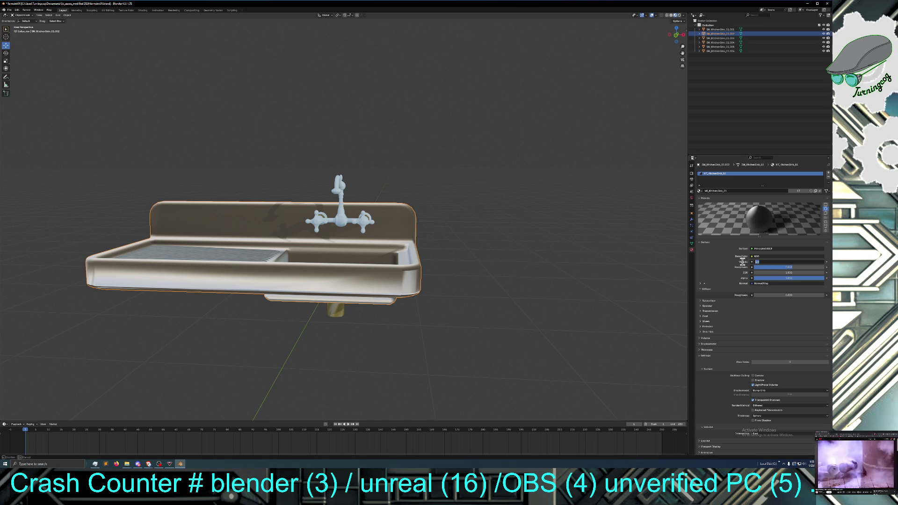
text(0)
key(Return)
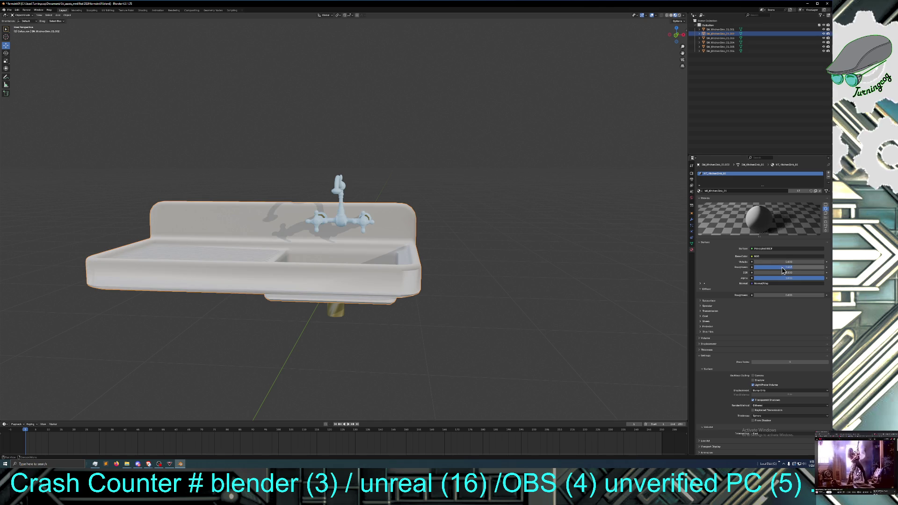
drag(791, 270, 767, 271)
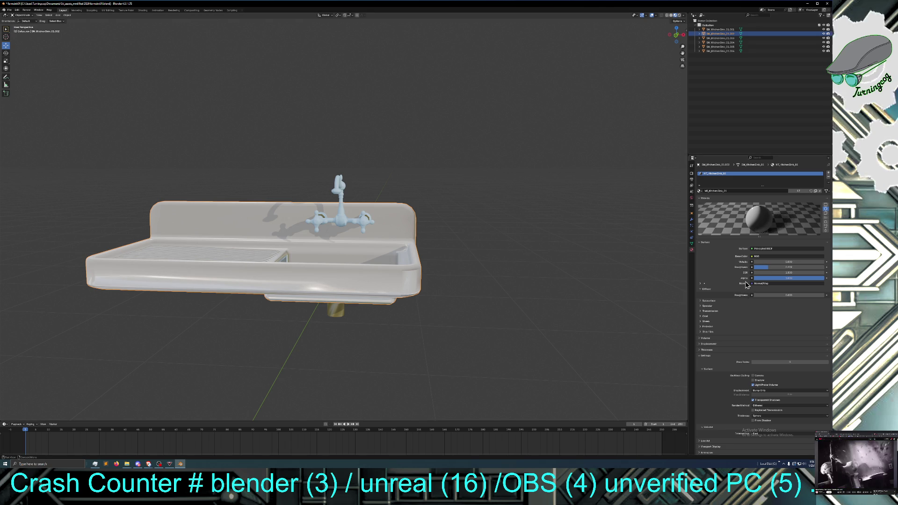
Step: Inspect the Normal input and Normal Map settings, then show the drain pipe's MI_Plumbing material
click(760, 284)
click(760, 285)
click(760, 285)
click(760, 285)
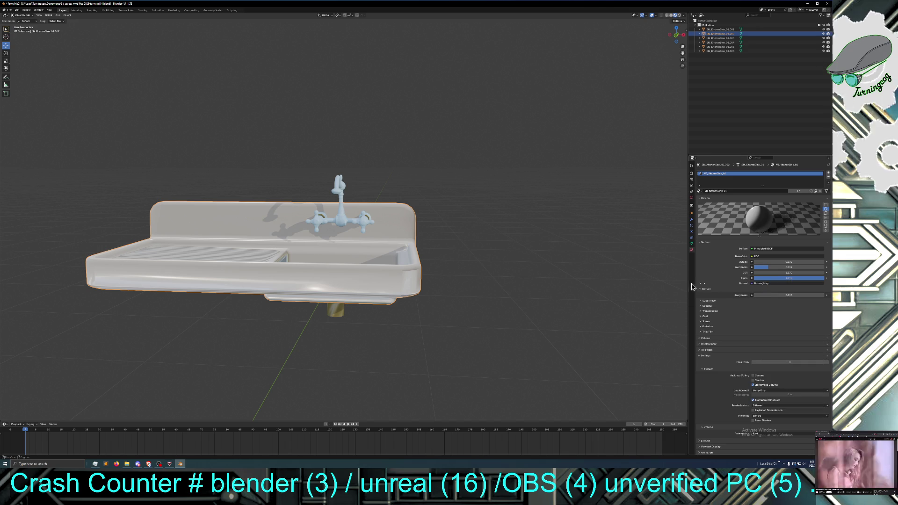
click(701, 284)
click(701, 285)
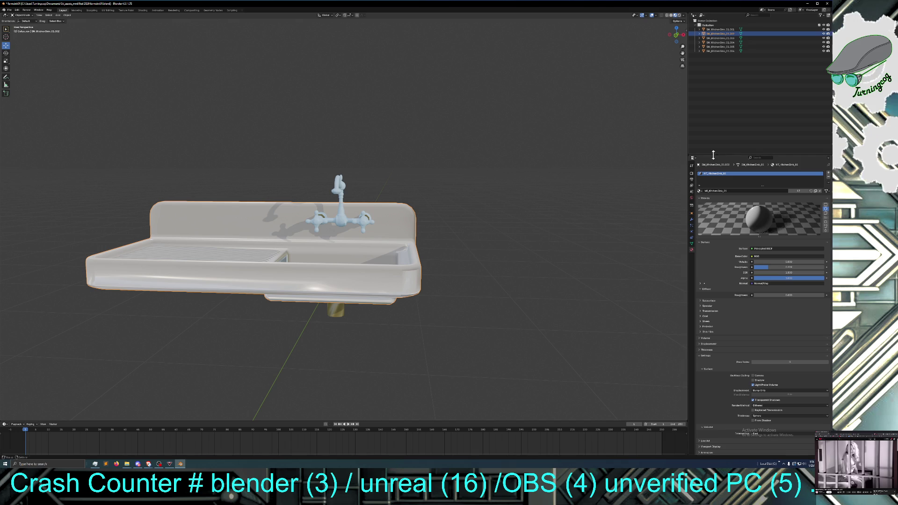
click(722, 47)
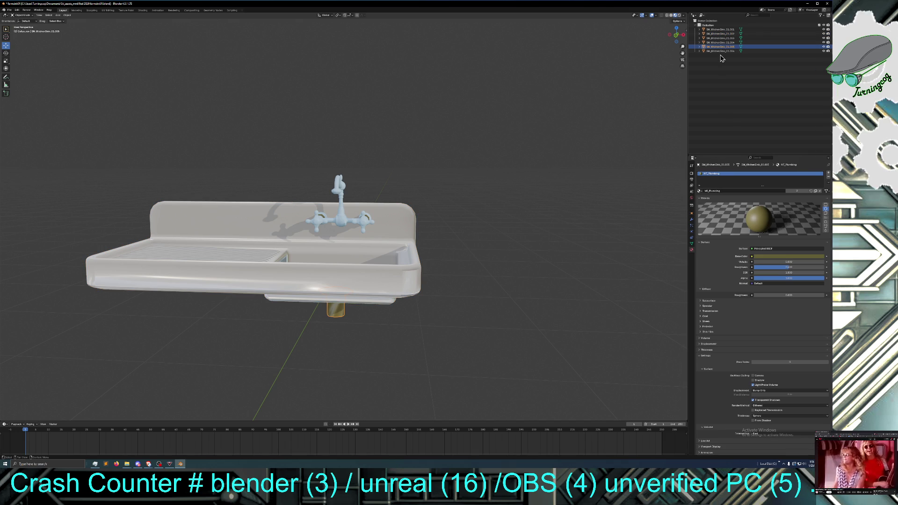
Step: Set the faucet material's Metallic value to 1.000 for a shiny metal finish
click(724, 43)
click(726, 38)
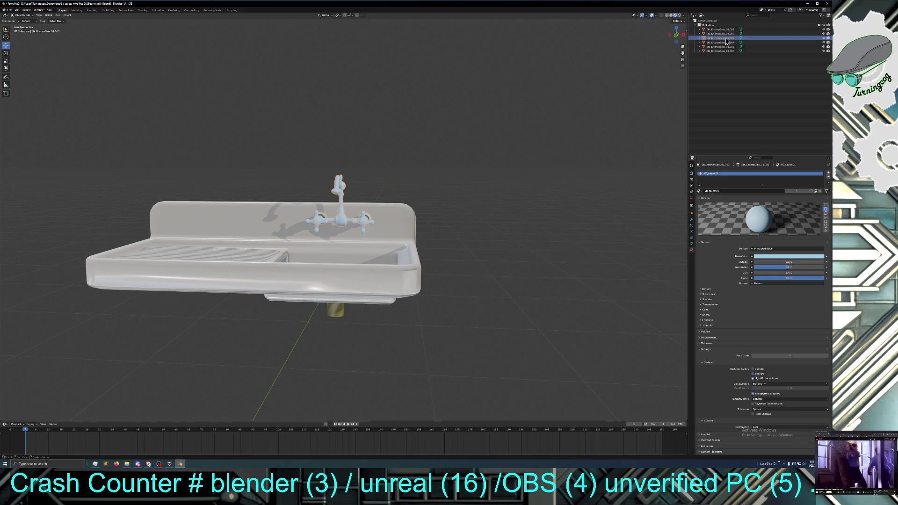
click(727, 43)
click(727, 47)
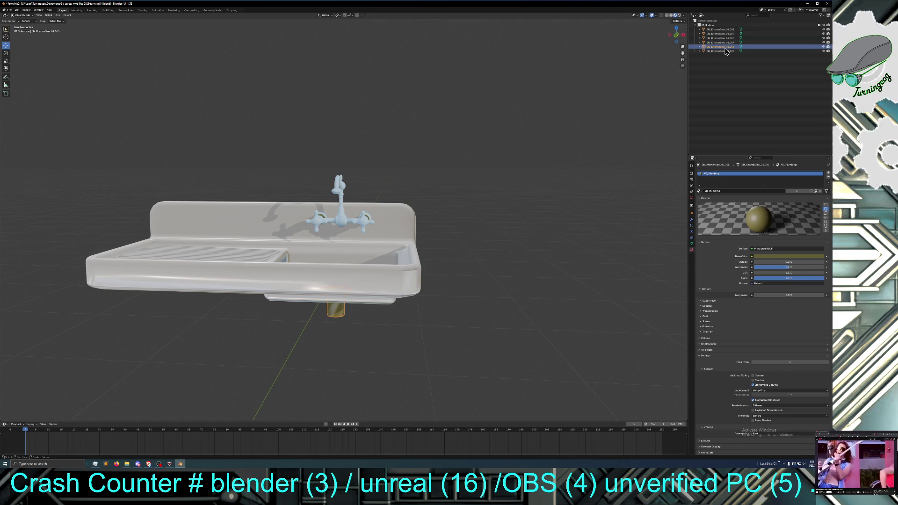
click(727, 43)
click(726, 38)
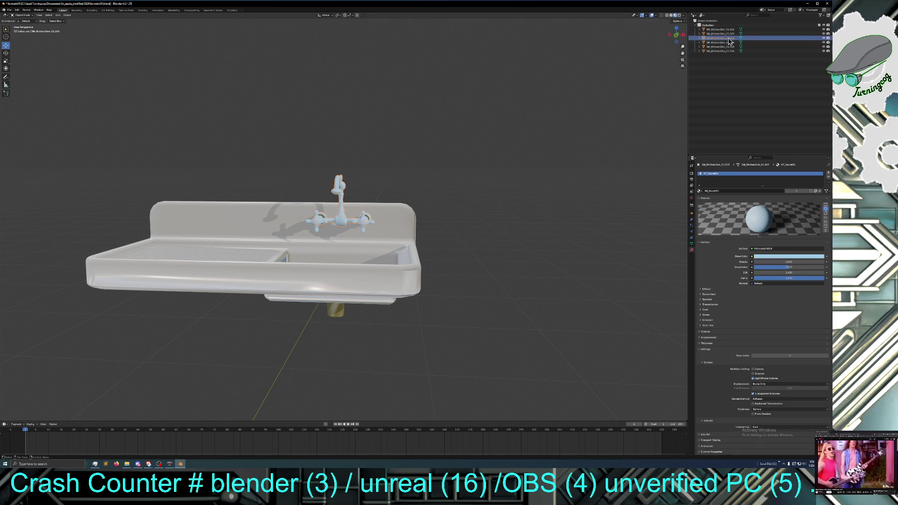
drag(776, 263, 826, 263)
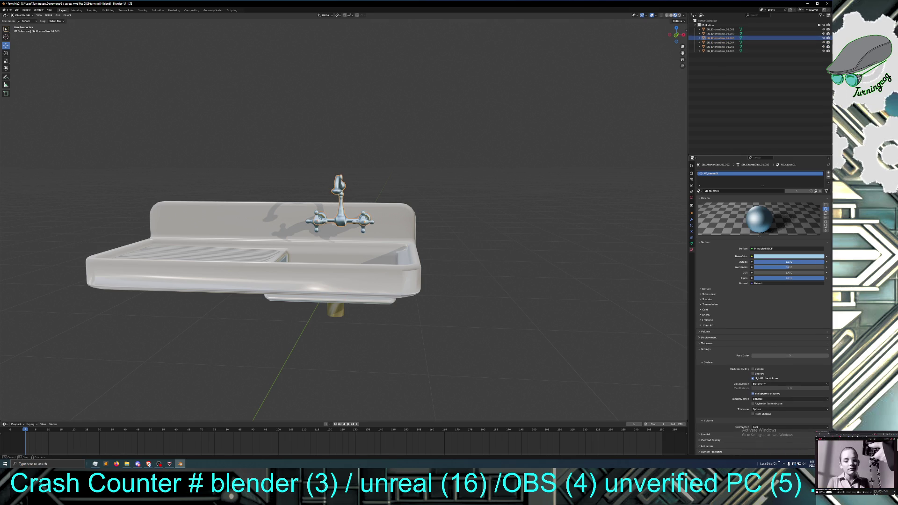
click(618, 258)
mouse_move(618, 261)
middle_down()
mouse_move(590, 268)
mouse_move(608, 267)
middle_up()
click(714, 47)
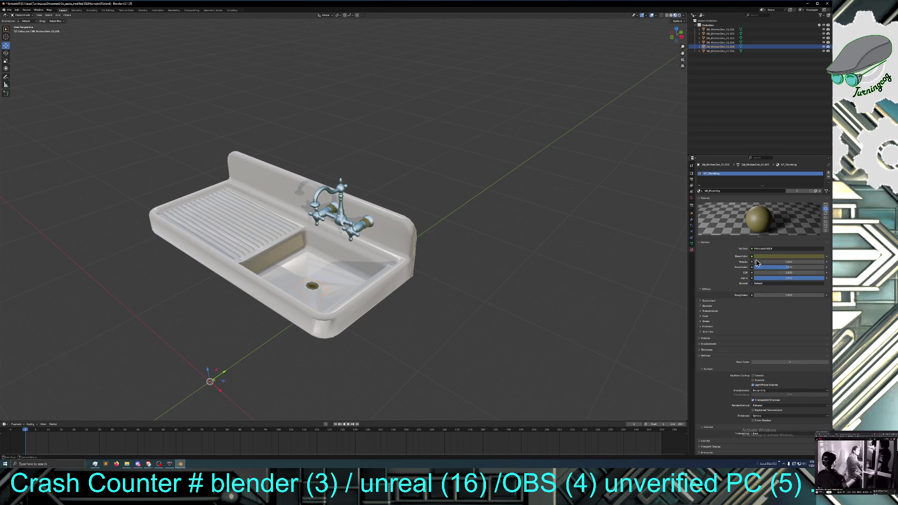
Step: Set the drain material's Metallic to 1.000, adjust its Roughness, and deselect everything
mouse_move(760, 262)
mouse_down()
mouse_move(823, 262)
mouse_move(792, 269)
mouse_up()
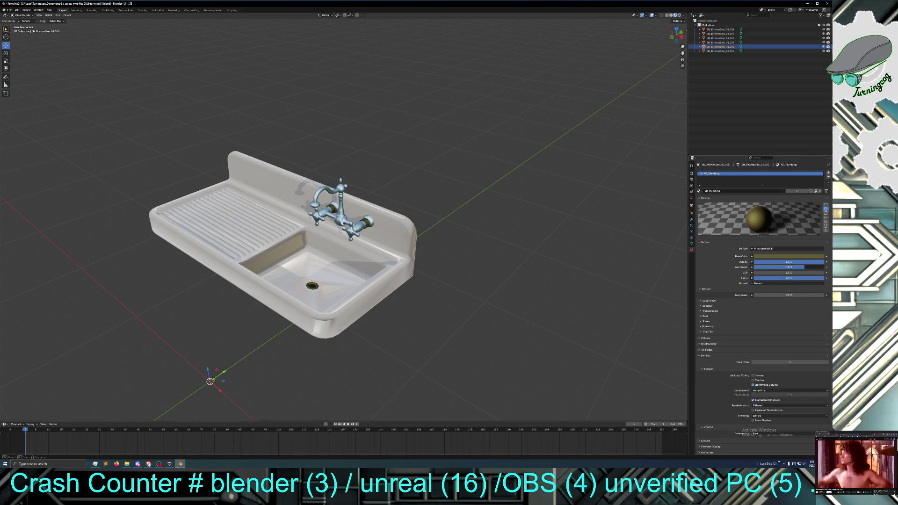
drag(798, 268, 799, 266)
click(605, 237)
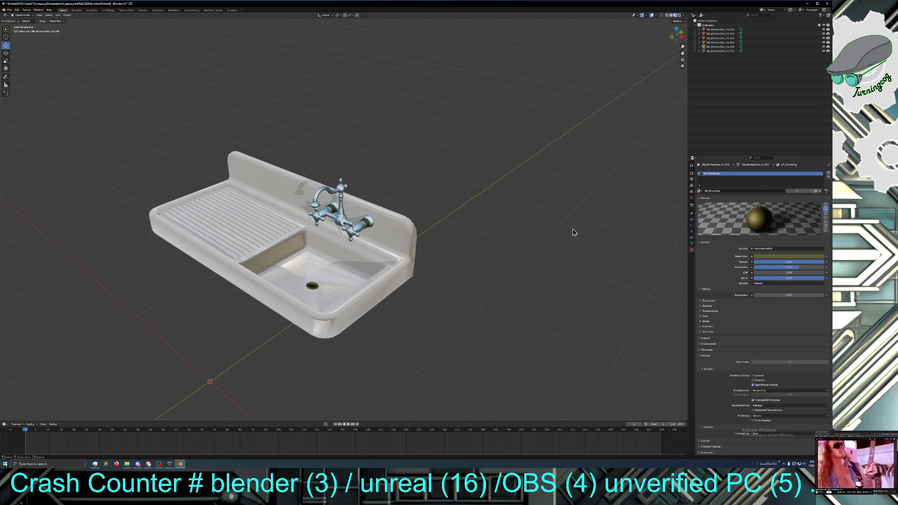
Step: Orbit the sink through low, raised three-quarter and front views to inspect the result
mouse_move(451, 201)
middle_down()
mouse_move(473, 181)
mouse_move(475, 195)
mouse_move(425, 186)
middle_up()
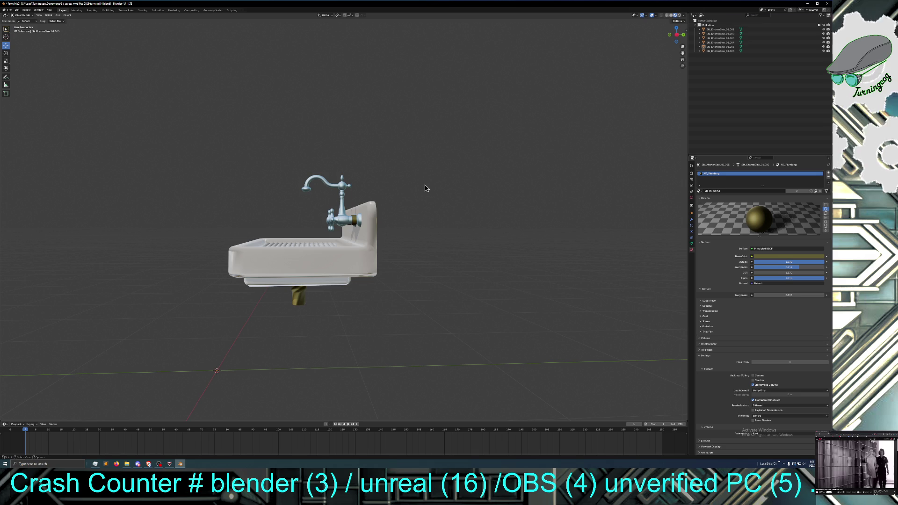
middle_drag(388, 201, 388, 204)
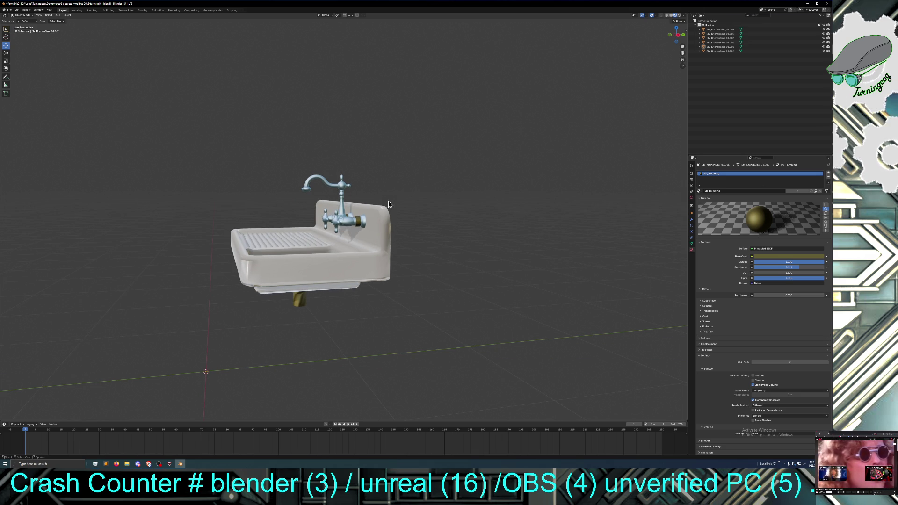
middle_drag(407, 199, 445, 203)
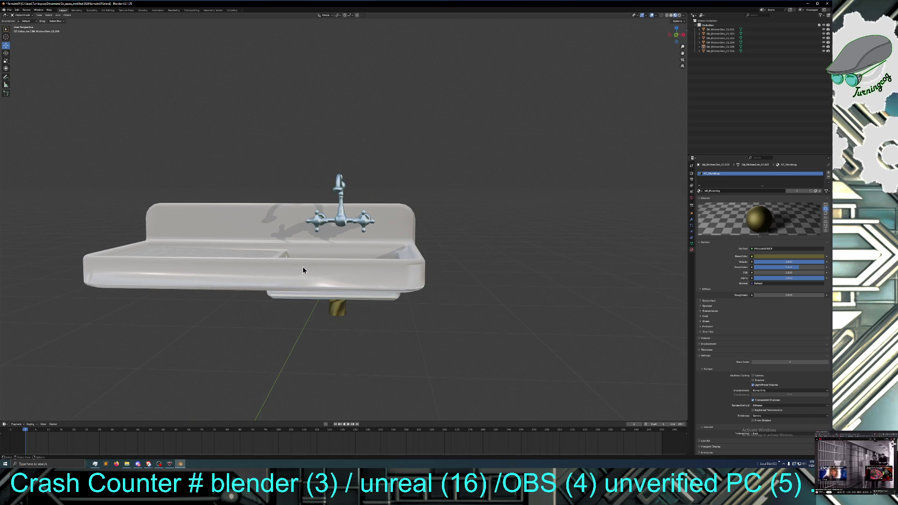
click(22, 15)
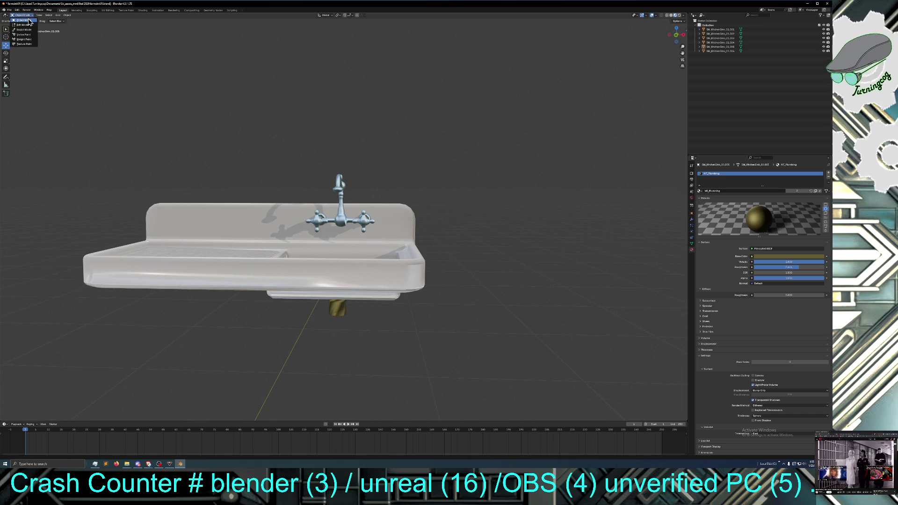
Step: Select the sink body and put it into Edit Mode
click(24, 19)
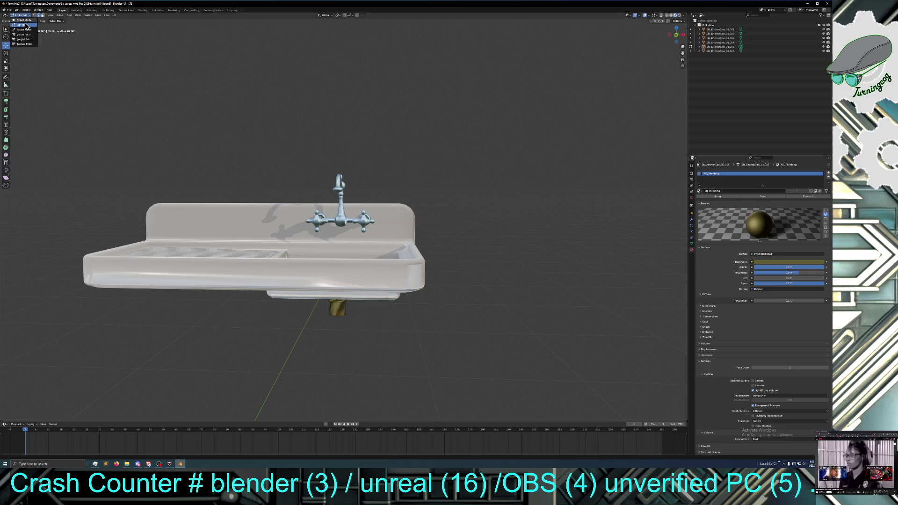
click(199, 273)
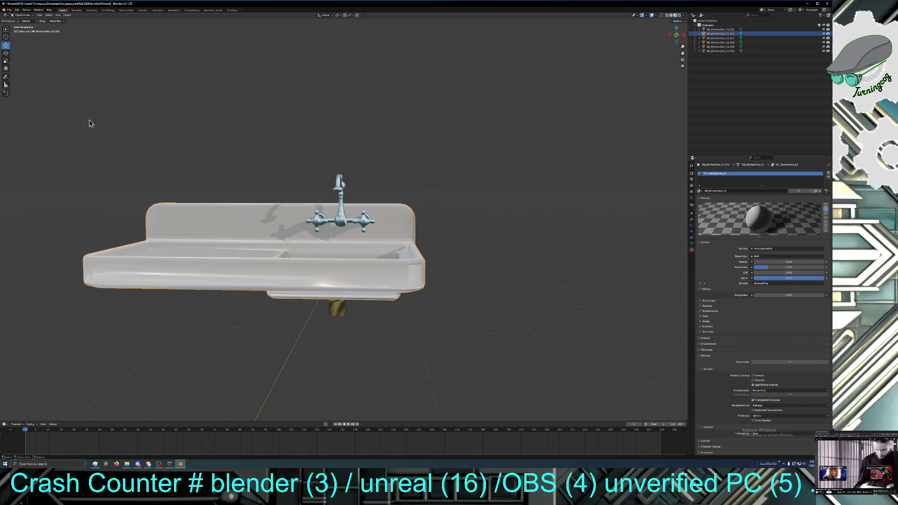
click(26, 16)
click(23, 24)
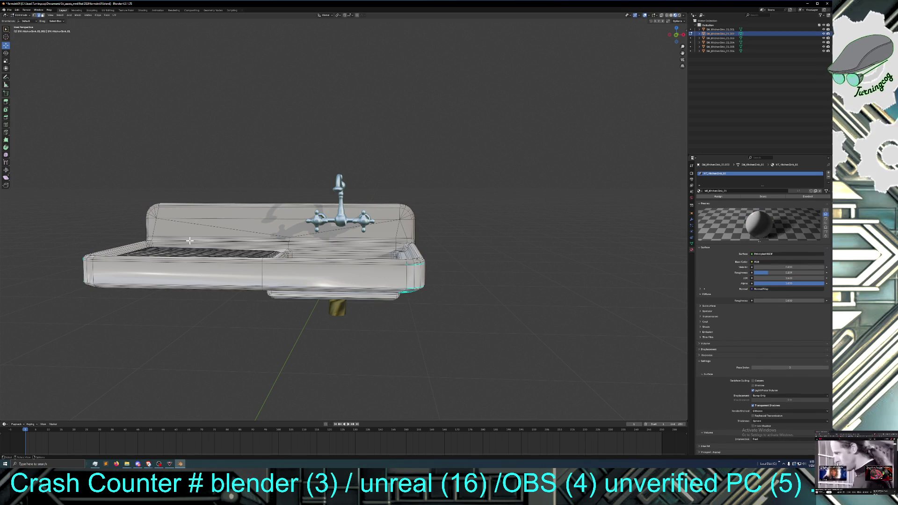
Step: Cut a loop across the sink body with 2 cuts
click(5, 124)
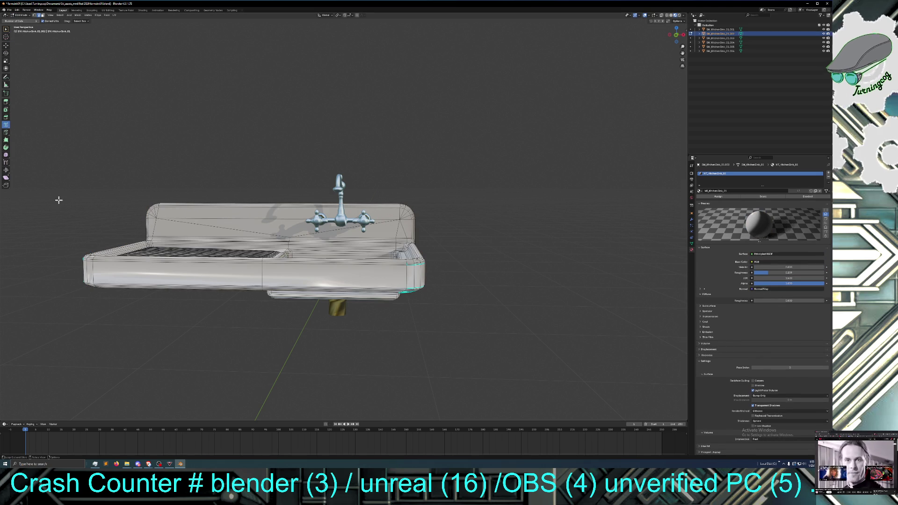
click(83, 271)
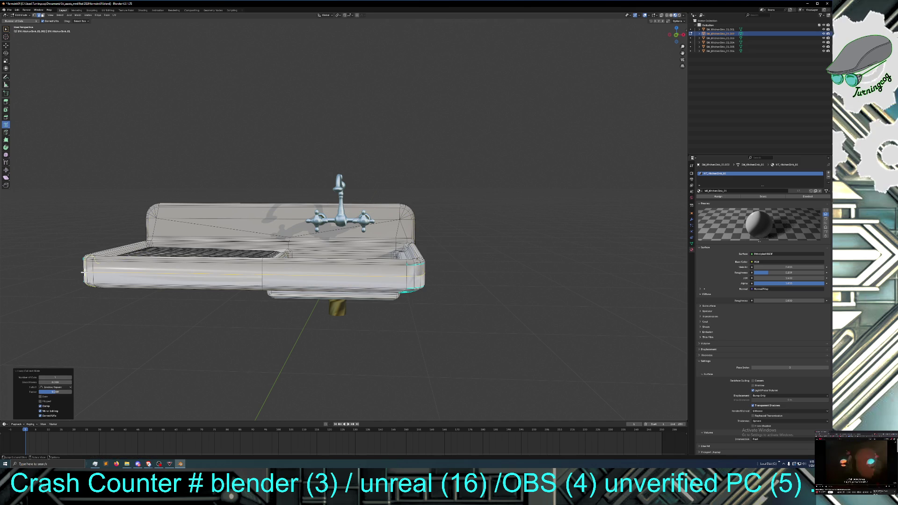
click(71, 378)
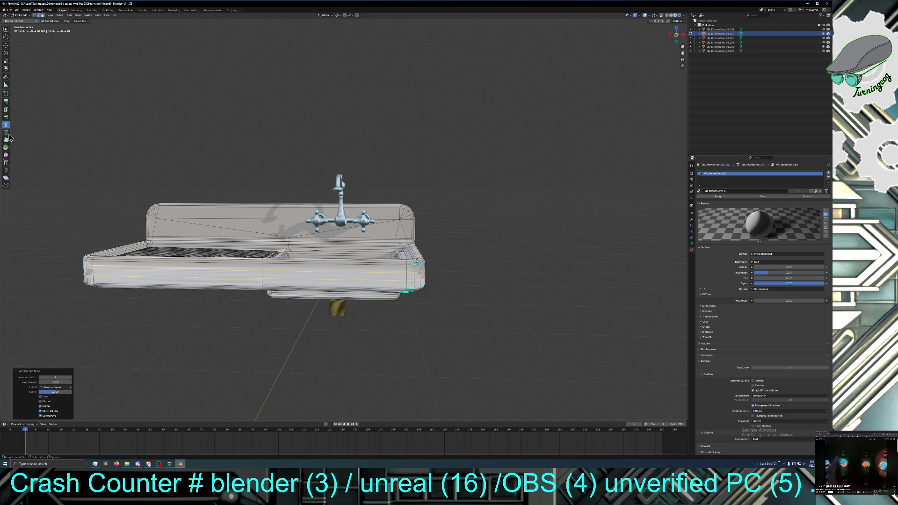
Step: Try an edge slide on the new loops, undo it, and start scaling them instead
click(6, 164)
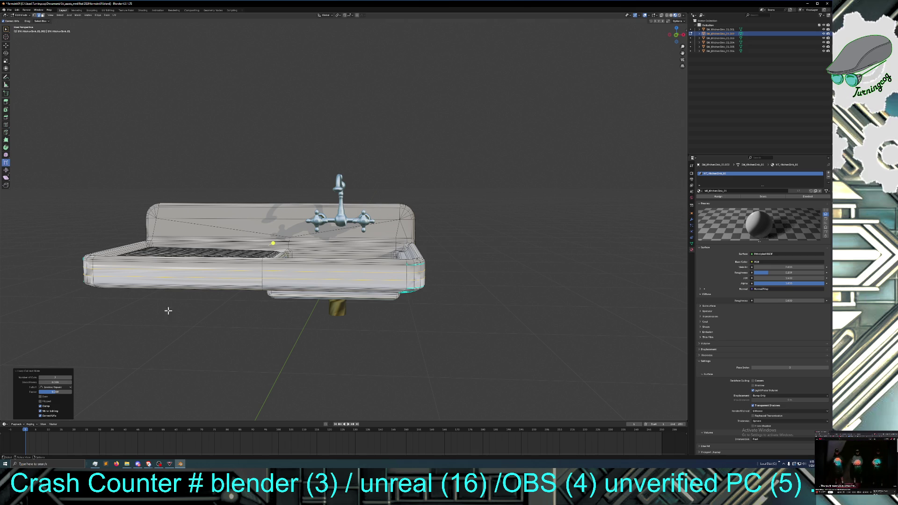
drag(275, 242, 273, 242)
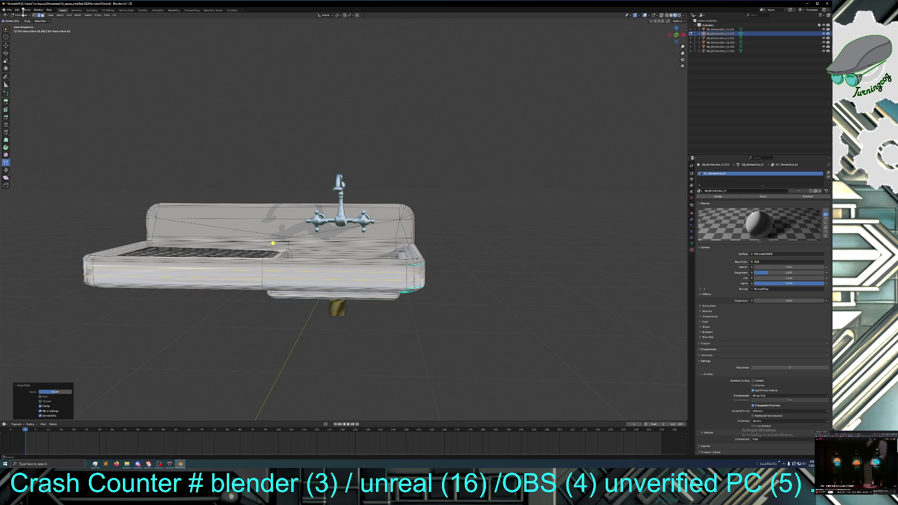
click(18, 10)
click(21, 15)
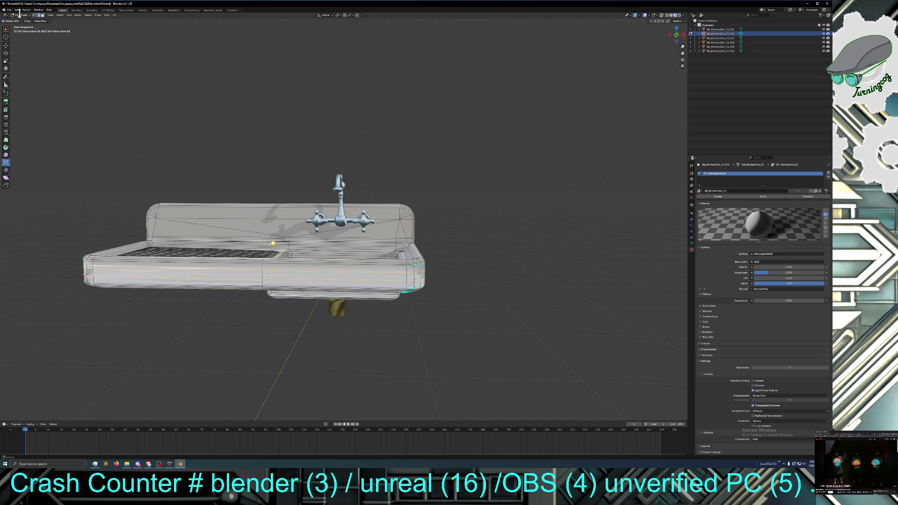
click(7, 63)
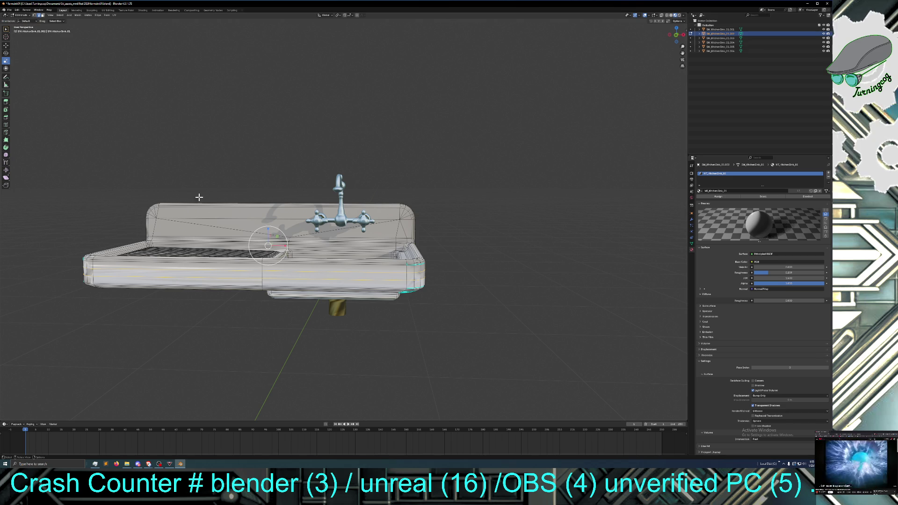
key(s)
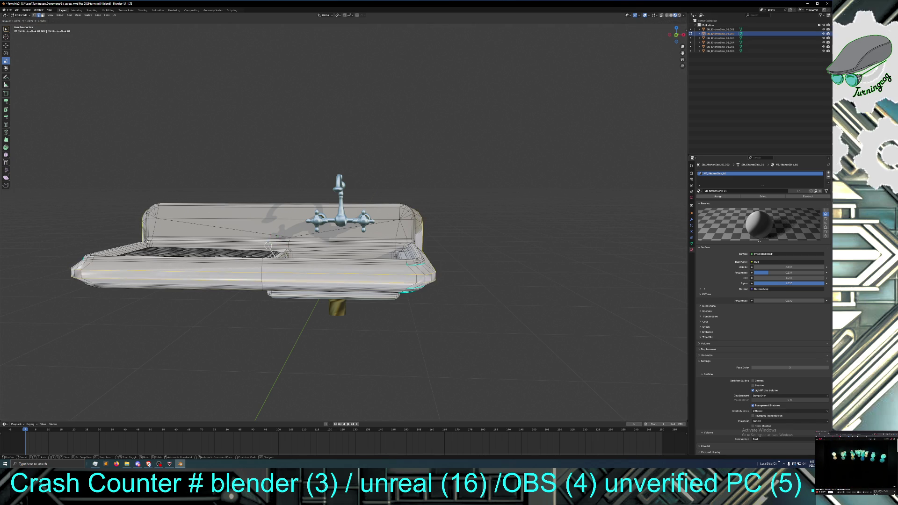
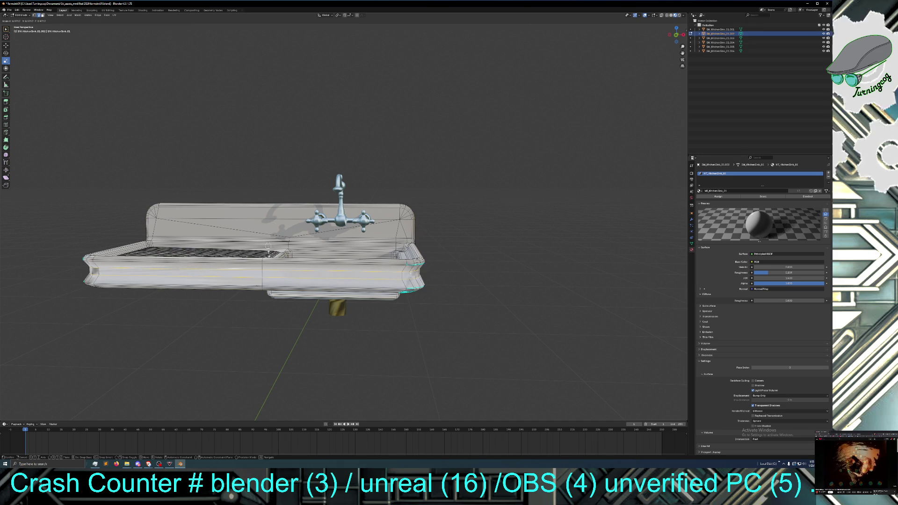
Step: Scale the selected sink part to 0.995 along Z, then deselect everything
click(269, 253)
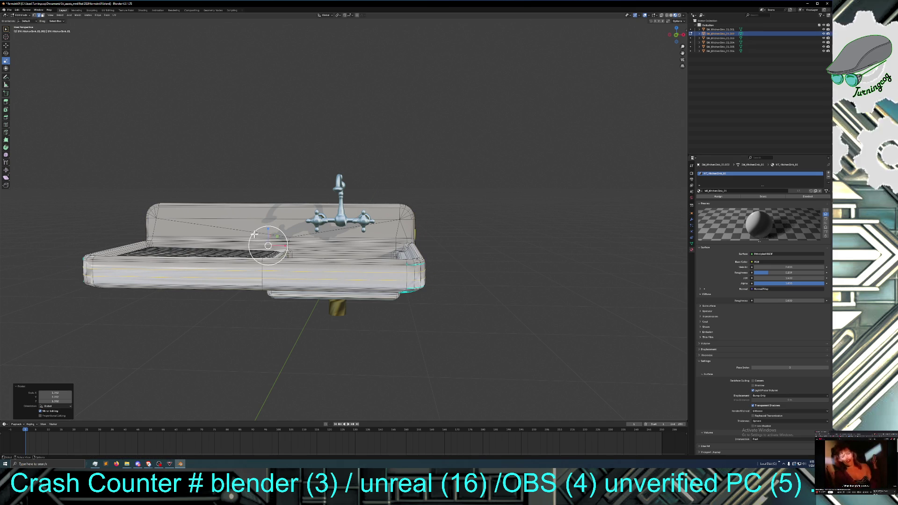
key(s)
key(z)
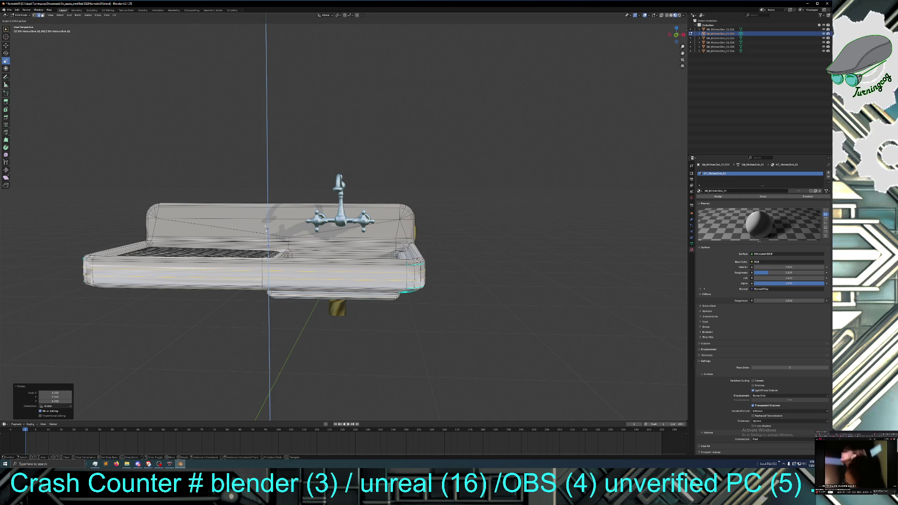
click(266, 228)
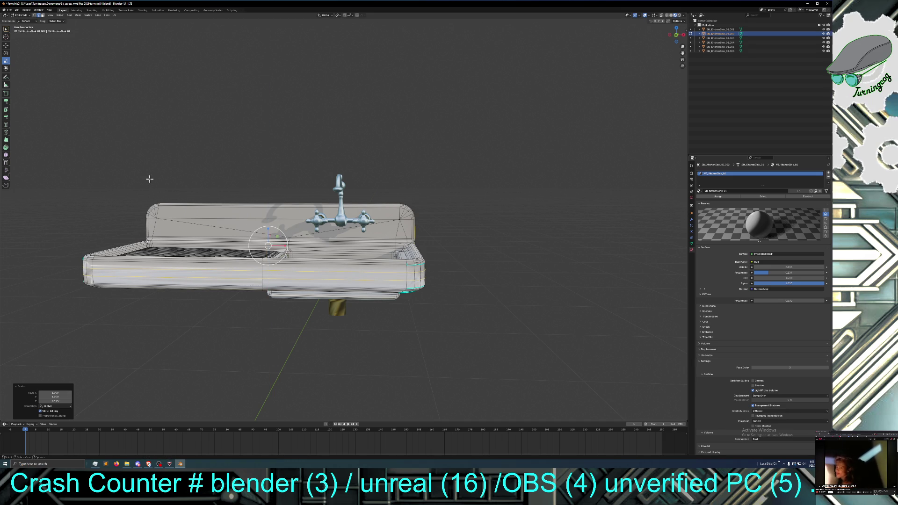
click(6, 68)
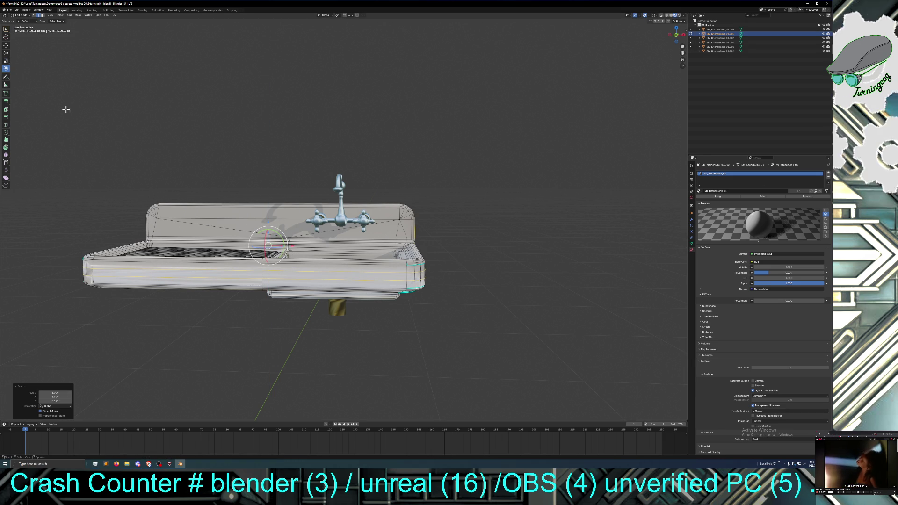
click(6, 61)
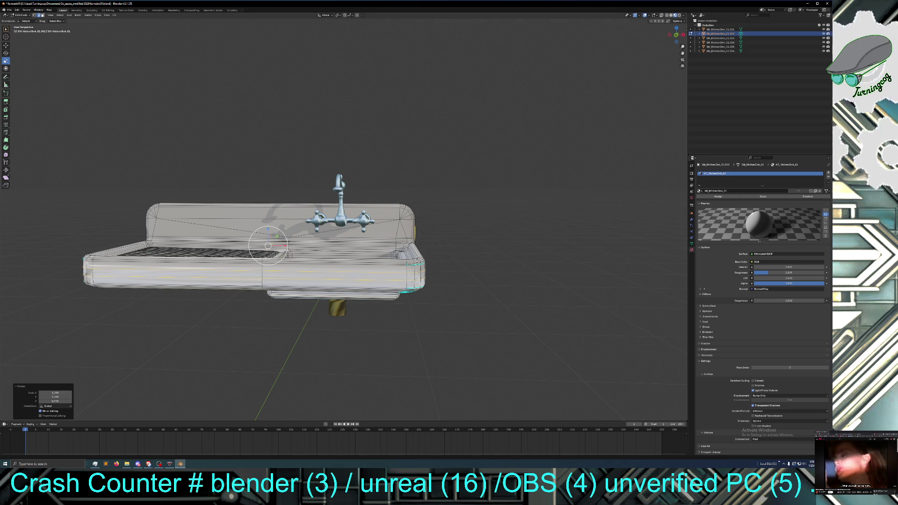
key(ctrl+z)
key(ctrl+z)
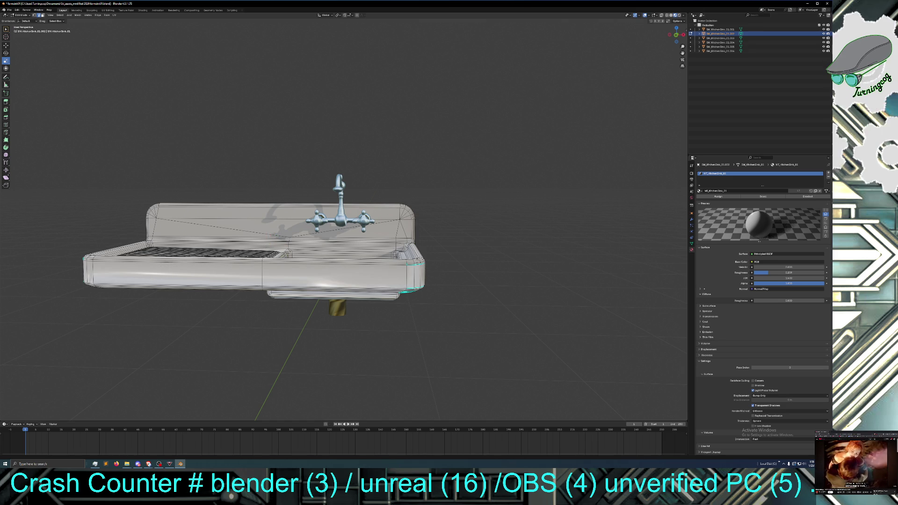
Step: Loop-cut across the sink front with smoothness 0 and slide factor reset to 0
click(6, 127)
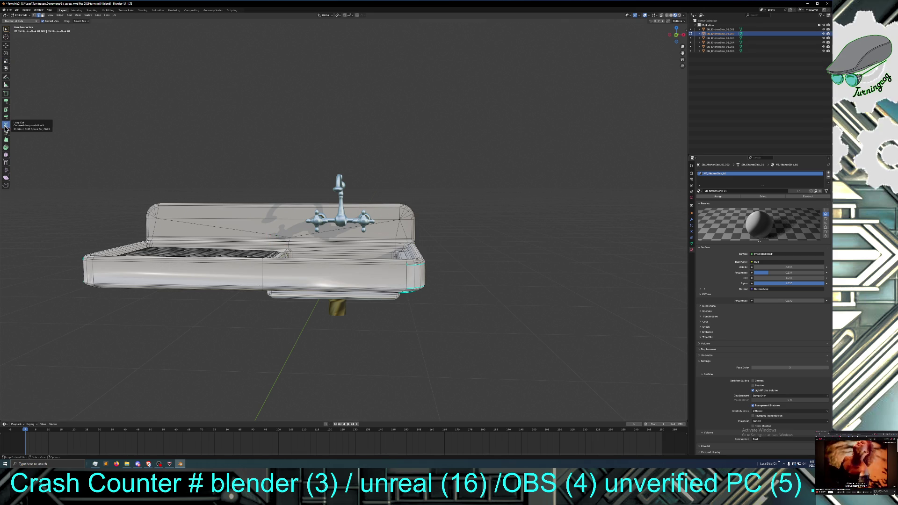
click(93, 267)
drag(65, 383, 72, 384)
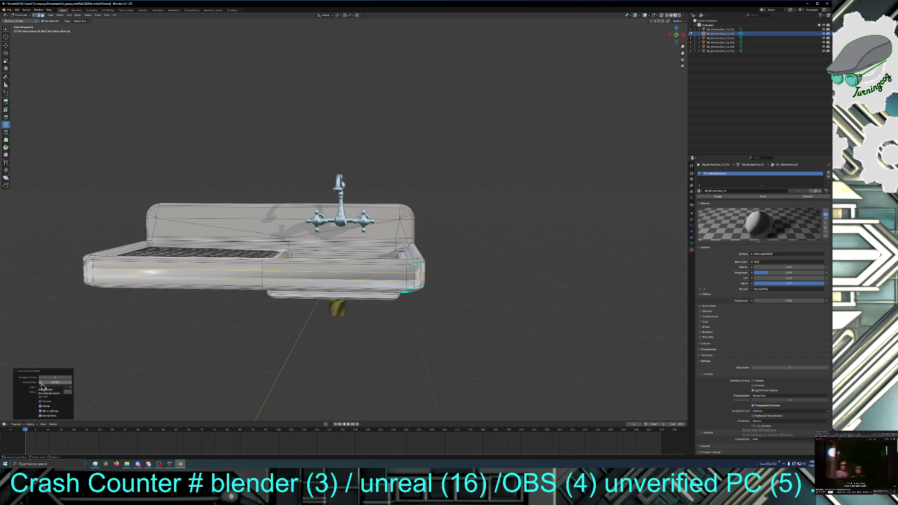
drag(42, 385, 41, 385)
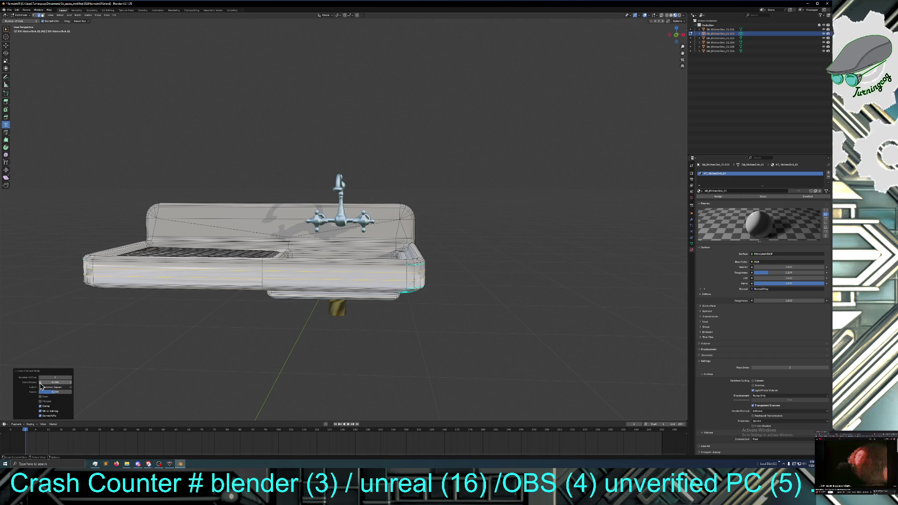
click(41, 385)
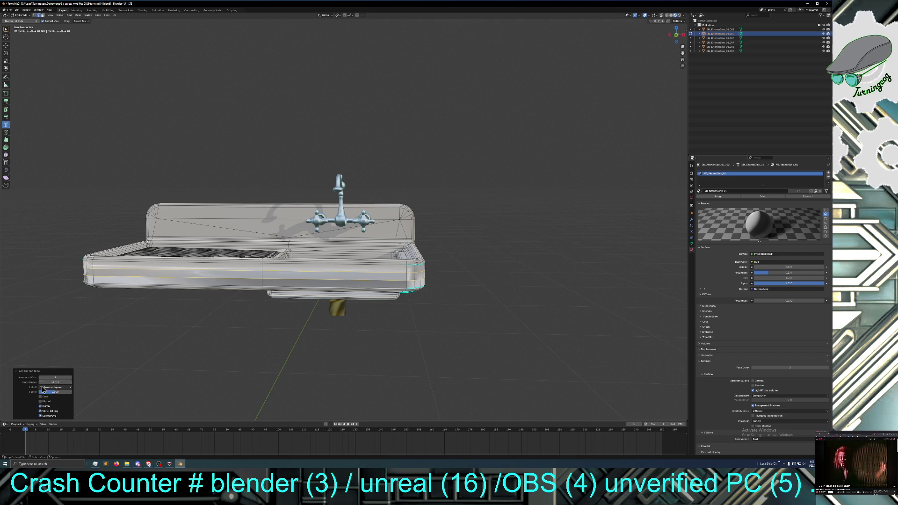
click(70, 383)
mouse_move(71, 391)
mouse_down()
mouse_move(92, 392)
mouse_move(60, 395)
mouse_up()
click(61, 392)
key(Return)
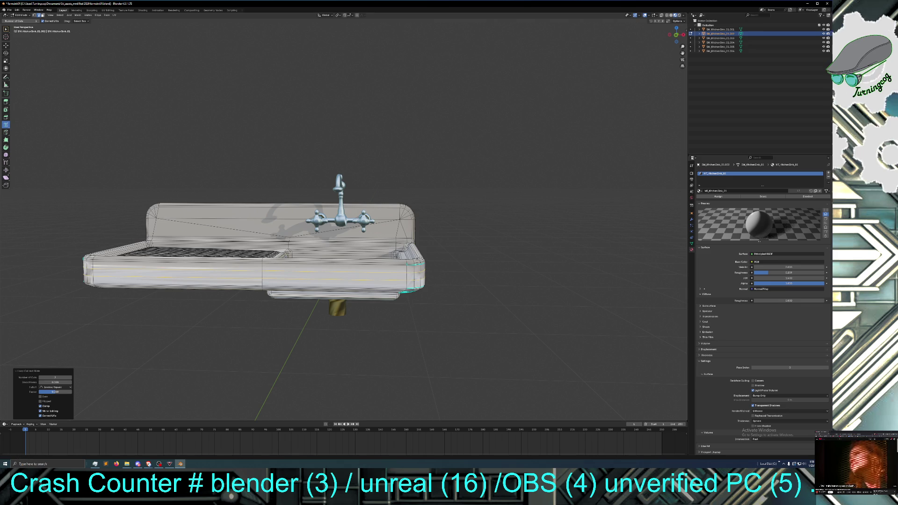
Step: Set the loop cut's falloff to Sphere, keeping the loop centred
click(52, 387)
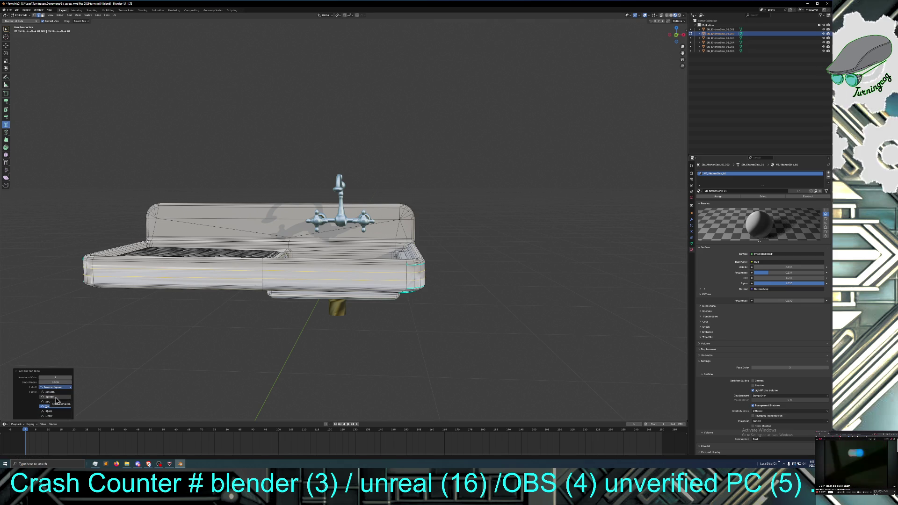
click(56, 398)
drag(58, 394, 63, 394)
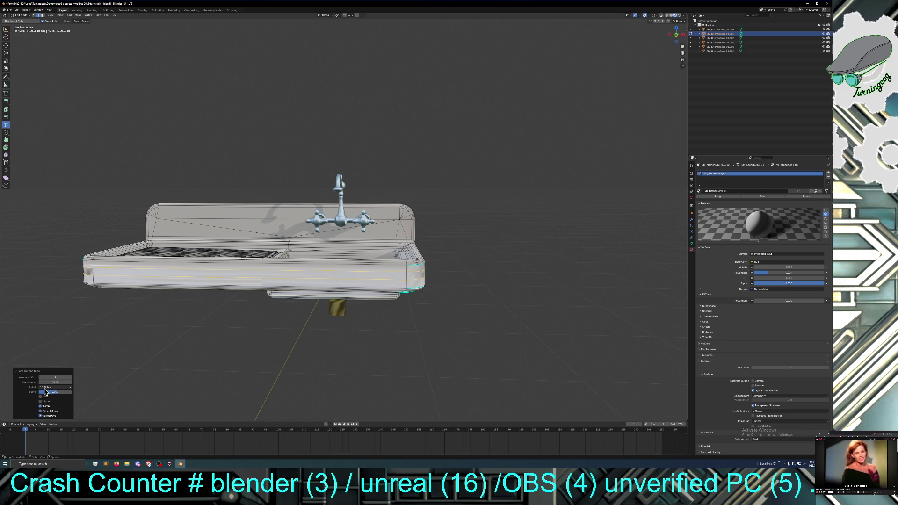
key(BackSpace)
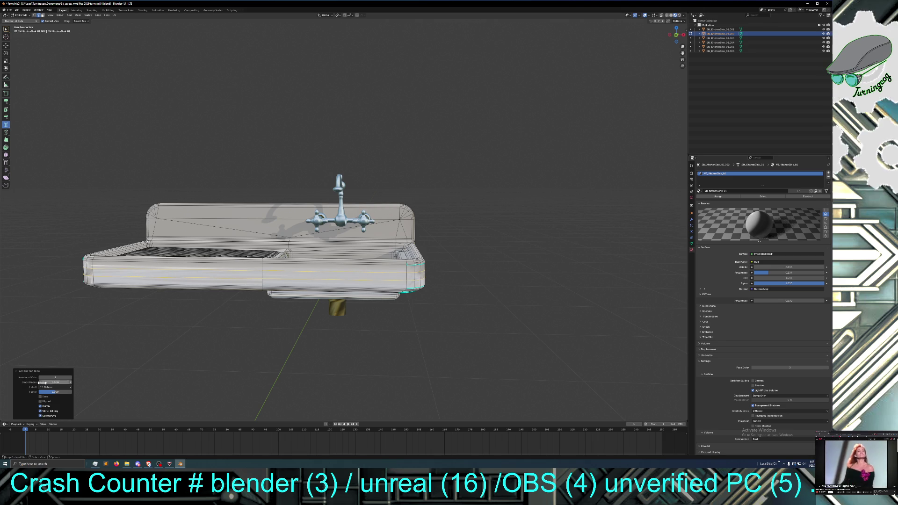
click(47, 389)
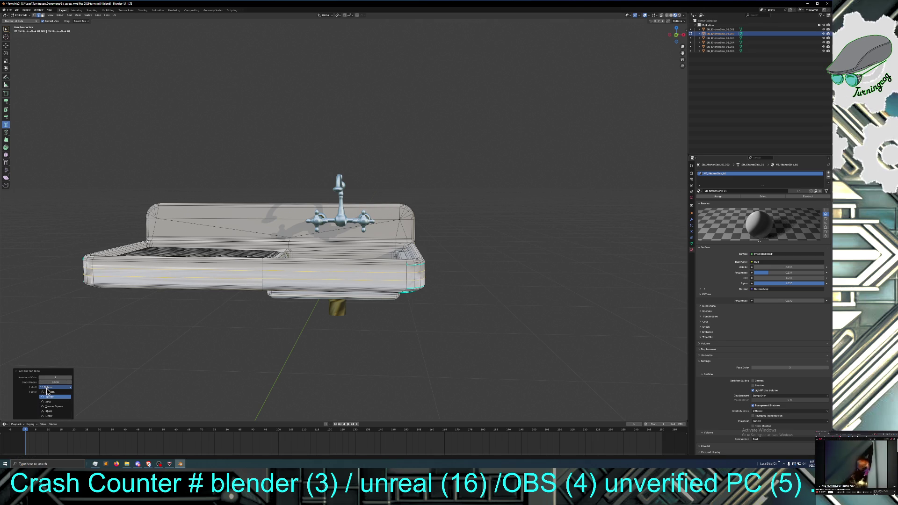
click(51, 416)
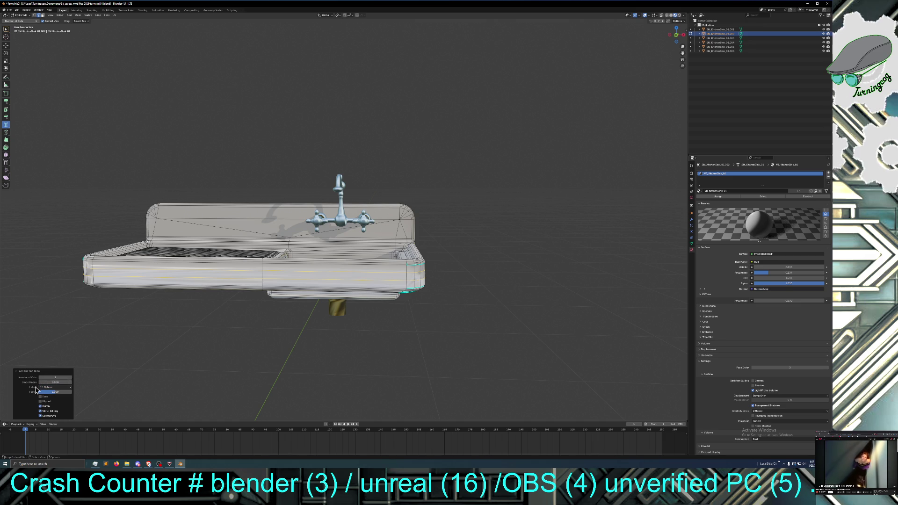
click(52, 387)
click(49, 397)
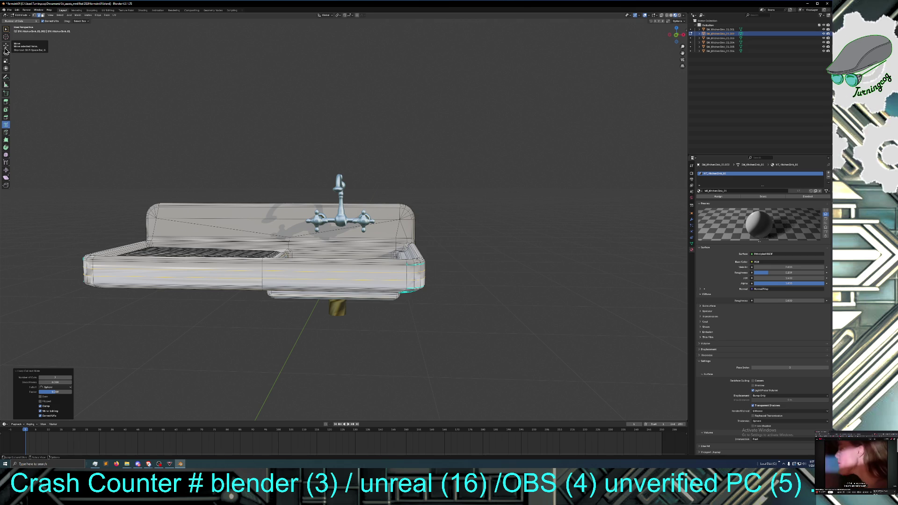
Step: Scale the new front edge loop uniformly to about 1.009, then orbit to a raised three-quarter view
click(7, 62)
scroll(279, 327, up, 4)
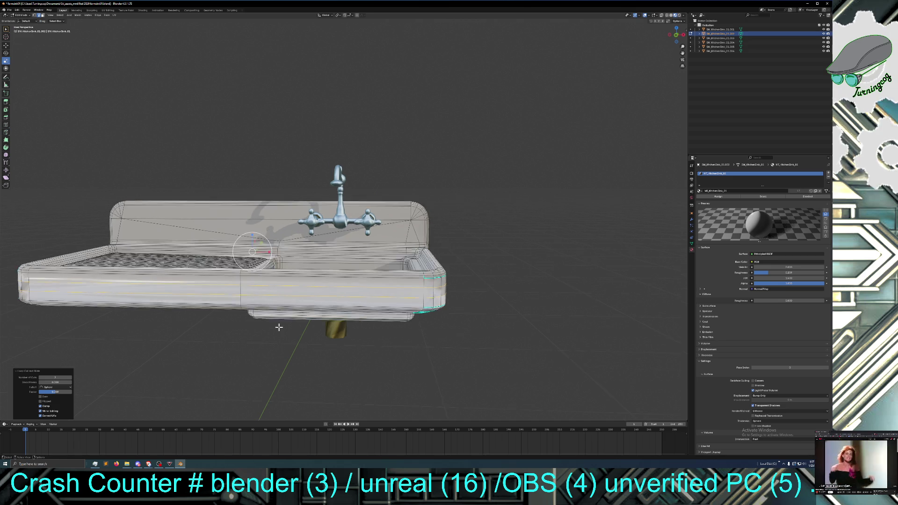
scroll(279, 327, down, 1)
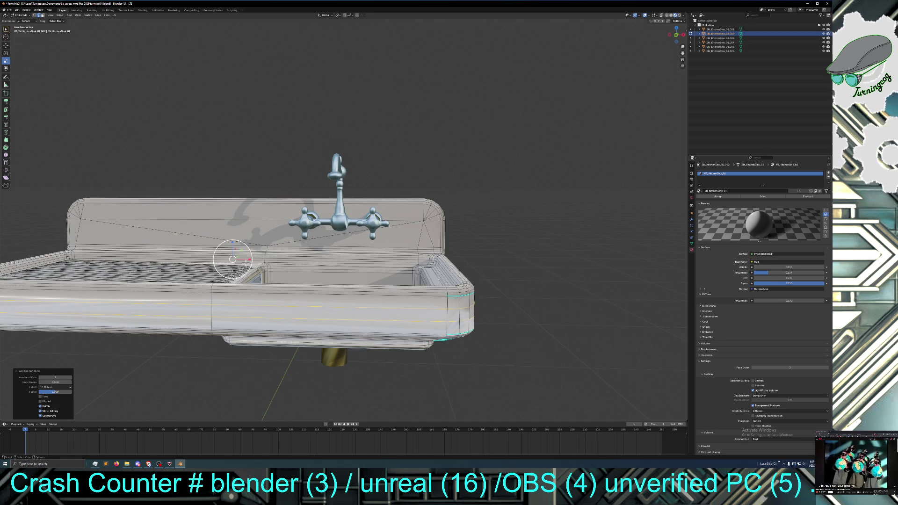
drag(245, 263, 246, 264)
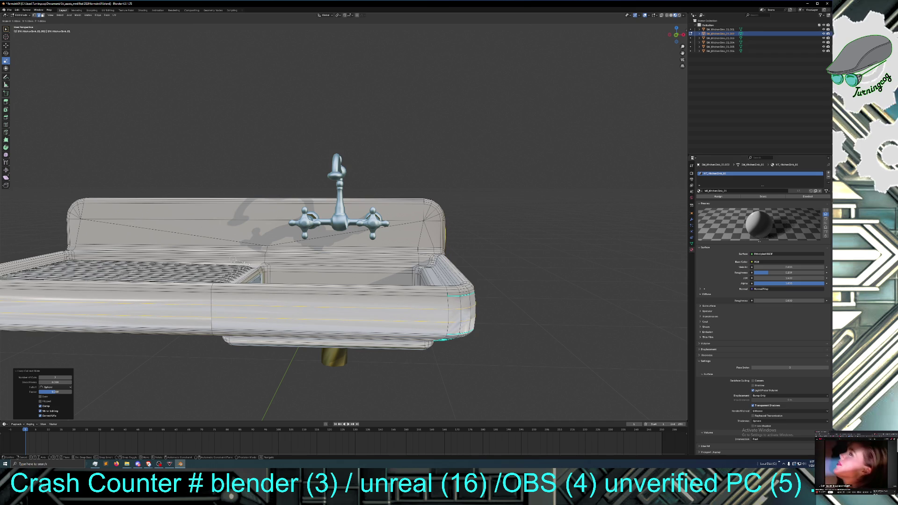
drag(246, 264, 245, 263)
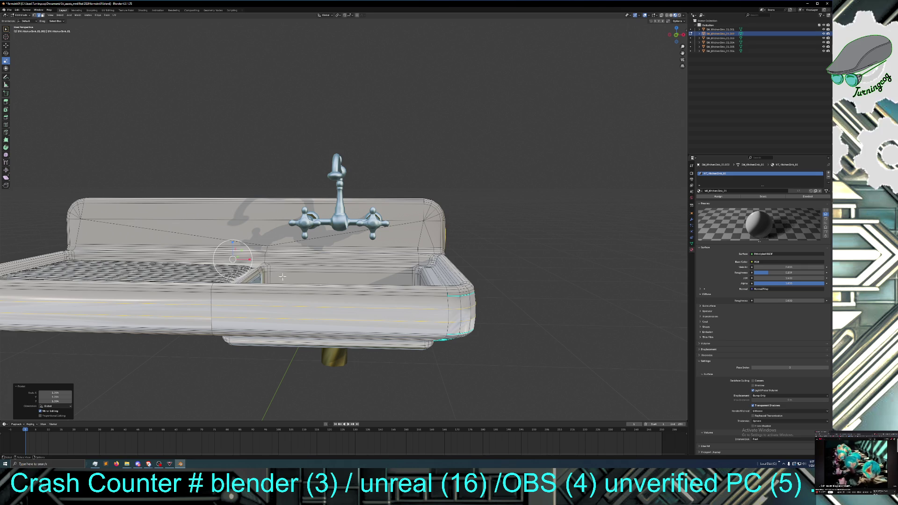
middle_drag(518, 276, 517, 273)
scroll(518, 277, down, 3)
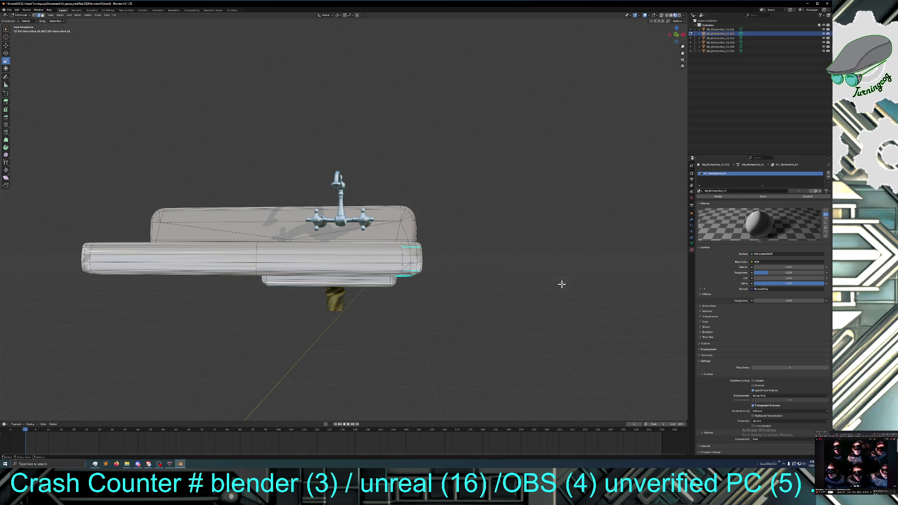
key(alt+Tab)
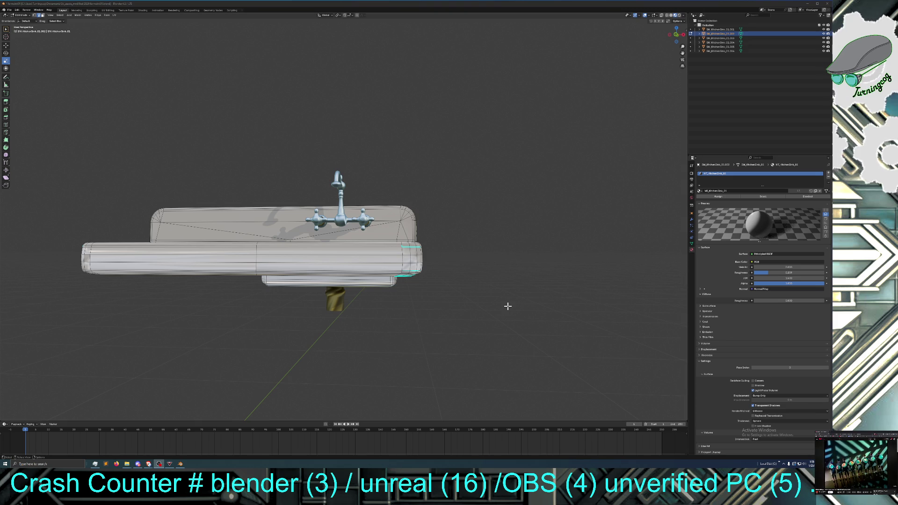
middle_drag(488, 302, 489, 304)
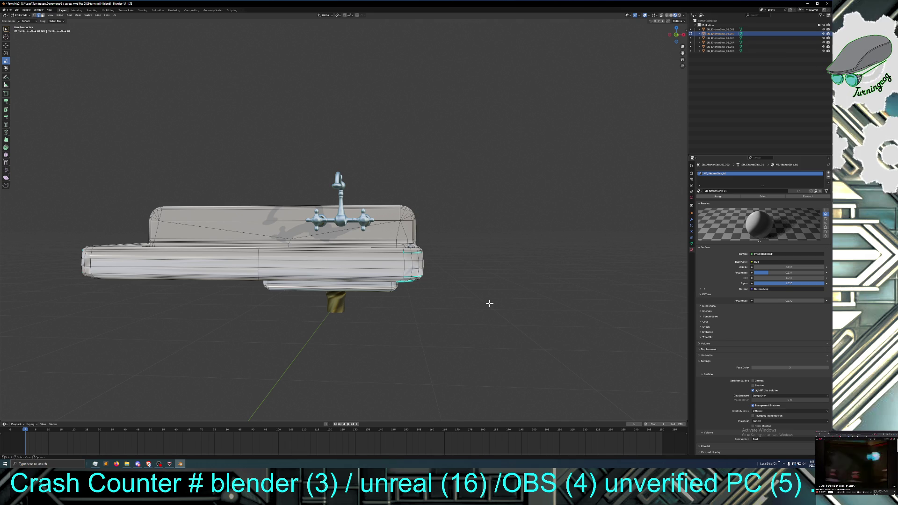
mouse_move(458, 295)
middle_down()
mouse_move(469, 297)
mouse_move(460, 305)
middle_up()
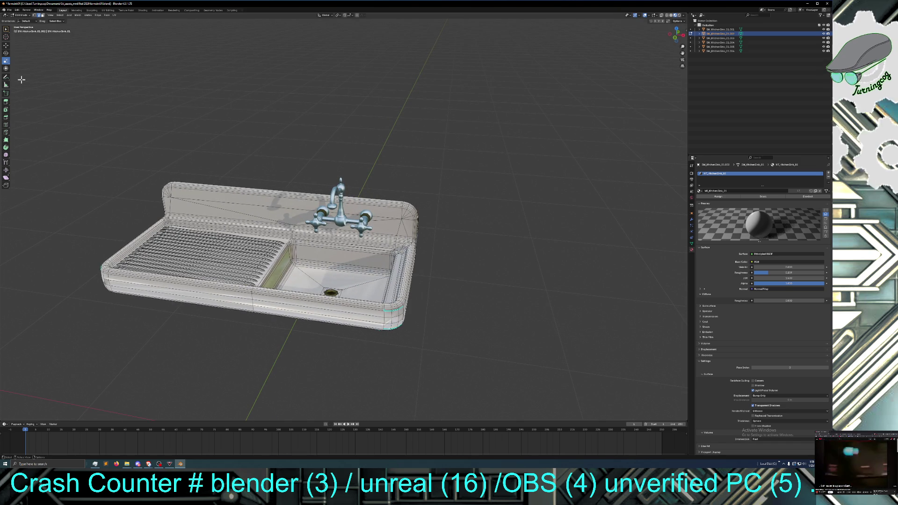
Step: Switch the sink to Object Mode and orbit to inspect it from higher and lower angles
click(21, 15)
click(26, 21)
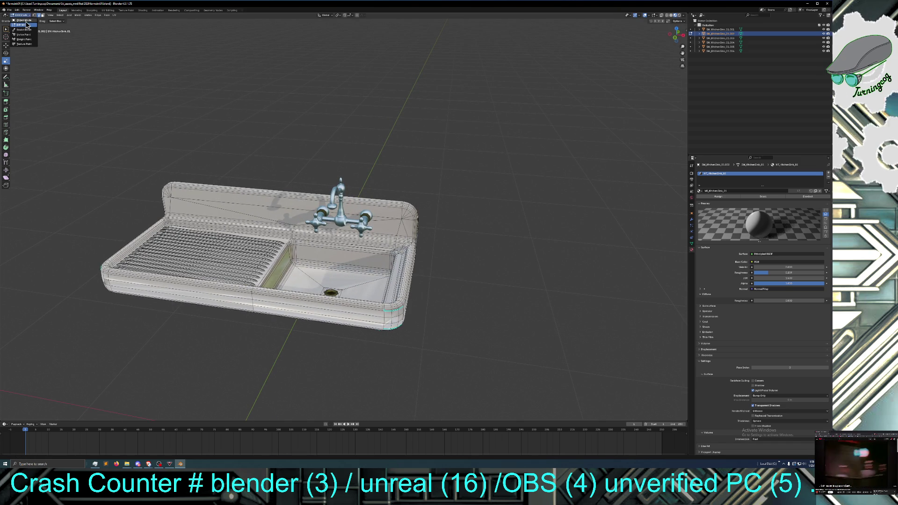
mouse_move(391, 145)
middle_down()
mouse_move(382, 136)
mouse_move(403, 143)
mouse_move(401, 135)
mouse_move(374, 139)
mouse_move(400, 135)
middle_up()
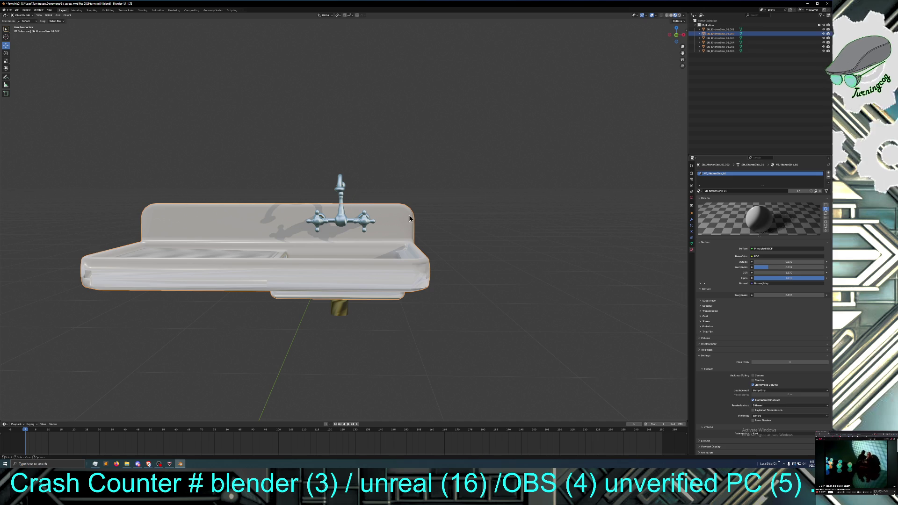
mouse_move(242, 251)
middle_down()
mouse_move(169, 282)
mouse_move(159, 256)
mouse_move(194, 272)
middle_up()
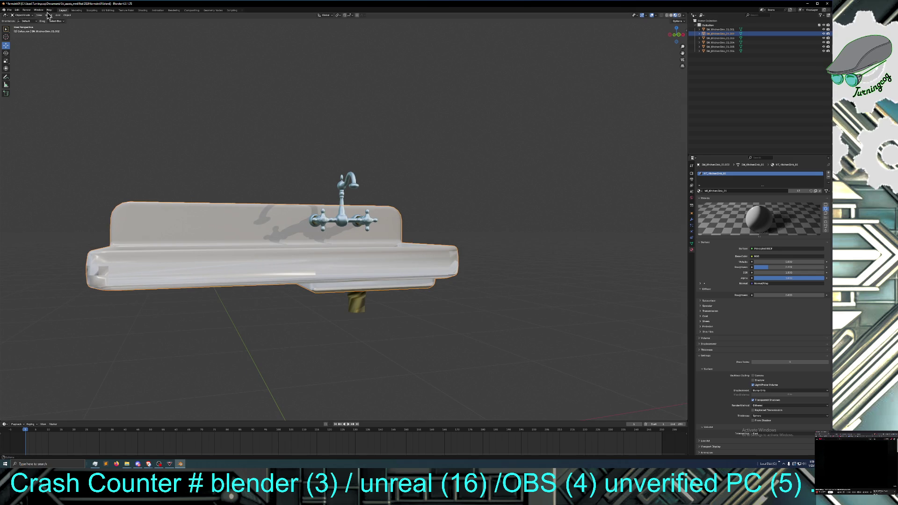
Step: Return to Edit Mode, select an edge on the sink, and open the Select menu
click(22, 15)
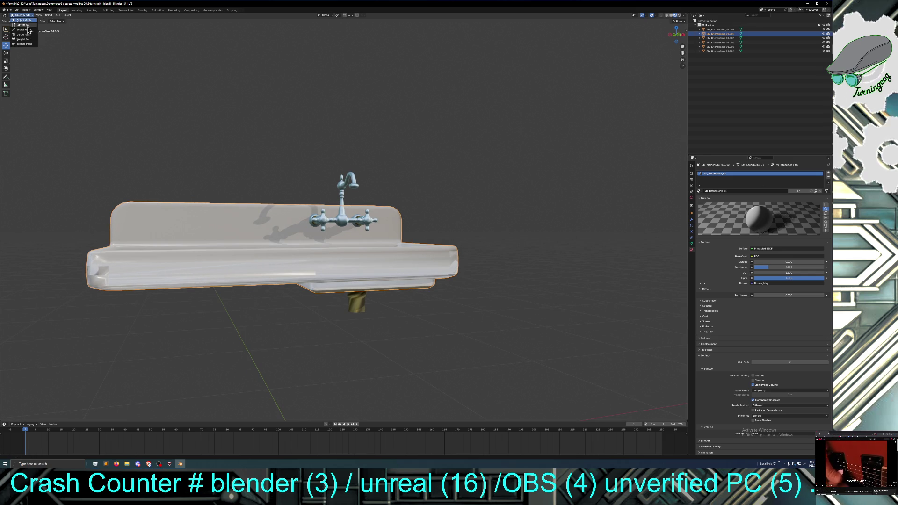
click(29, 27)
middle_drag(111, 143, 129, 181)
click(209, 231)
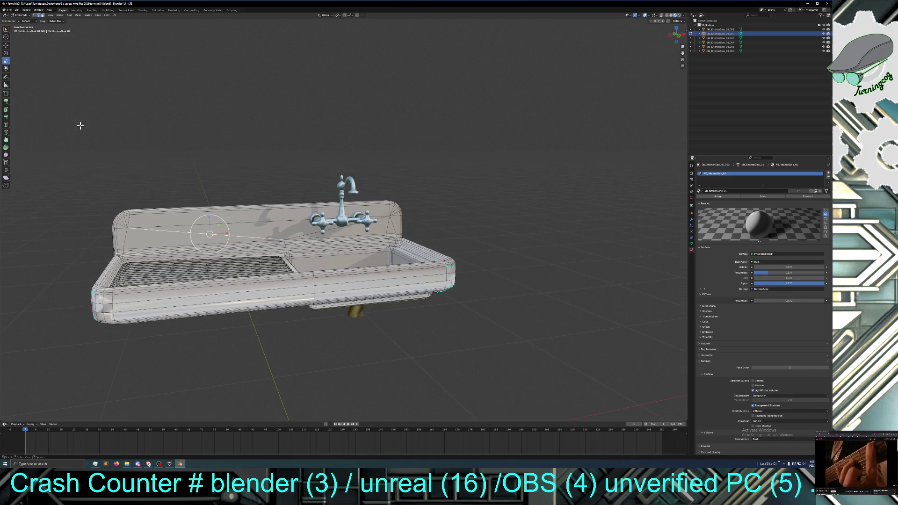
click(21, 15)
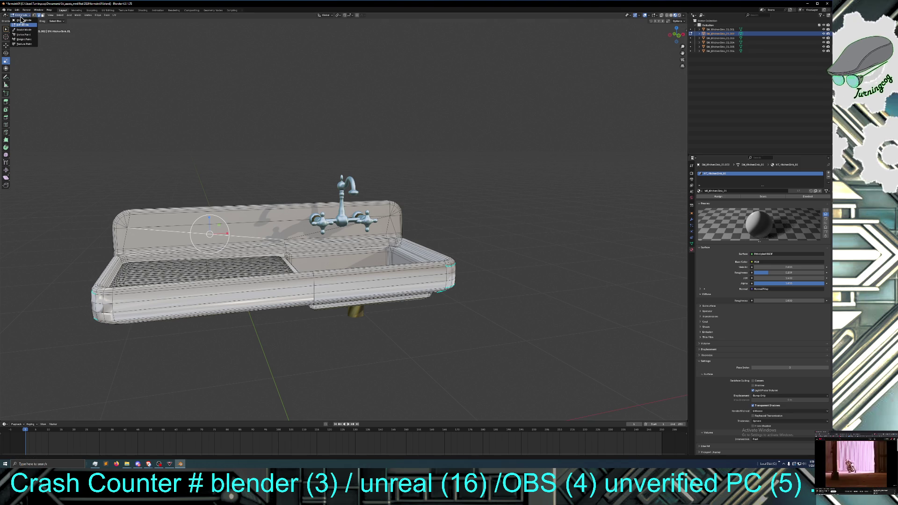
click(59, 15)
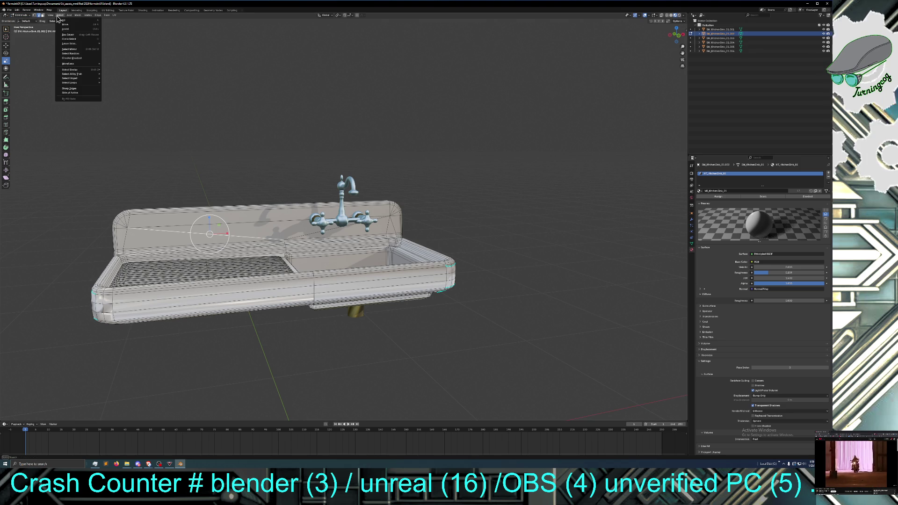
Step: Select the whole sink mesh, try selecting Weak face-strength faces, then undo that
click(65, 21)
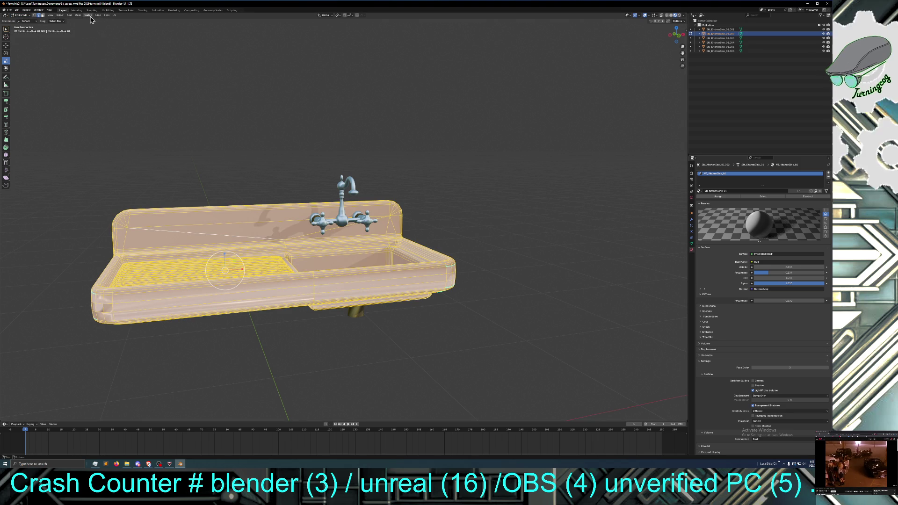
click(107, 15)
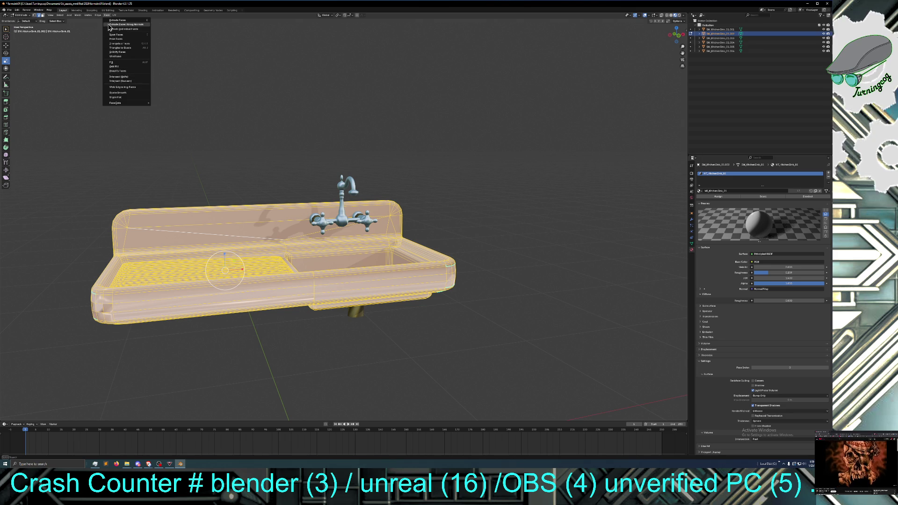
click(77, 15)
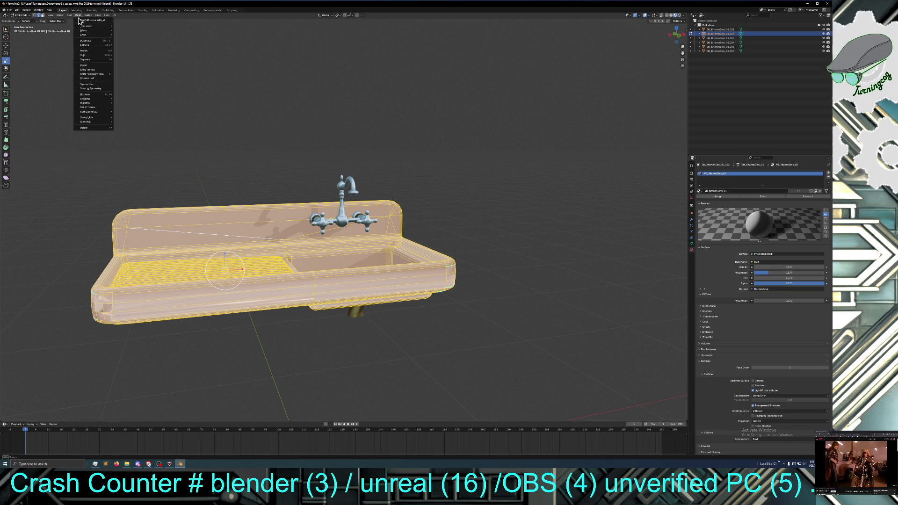
mouse_move(94, 101)
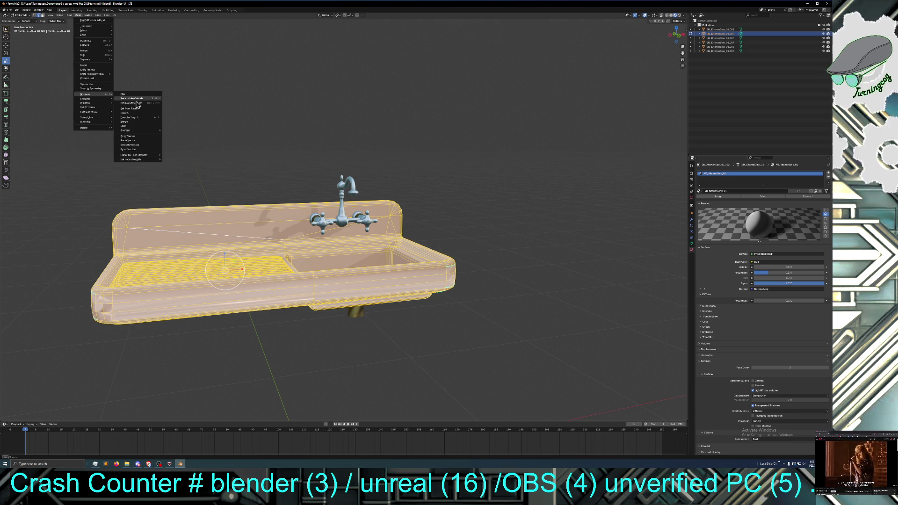
mouse_move(140, 156)
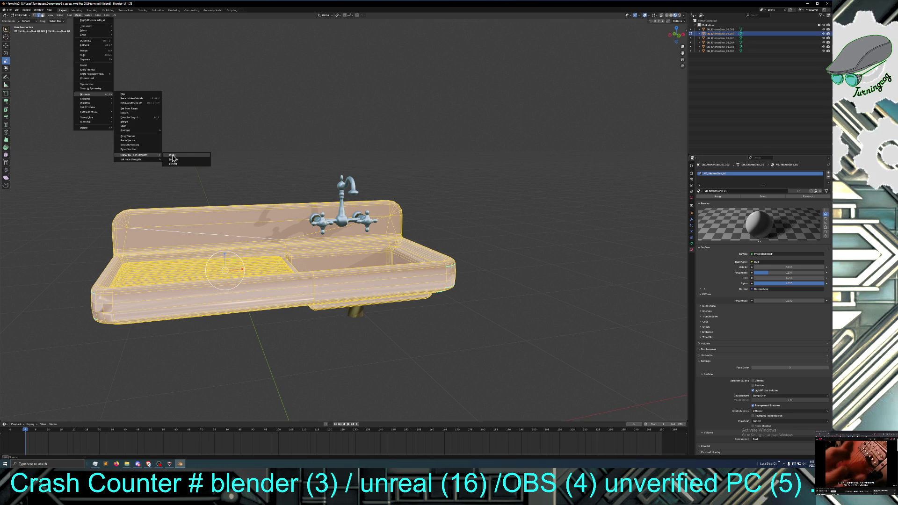
click(172, 155)
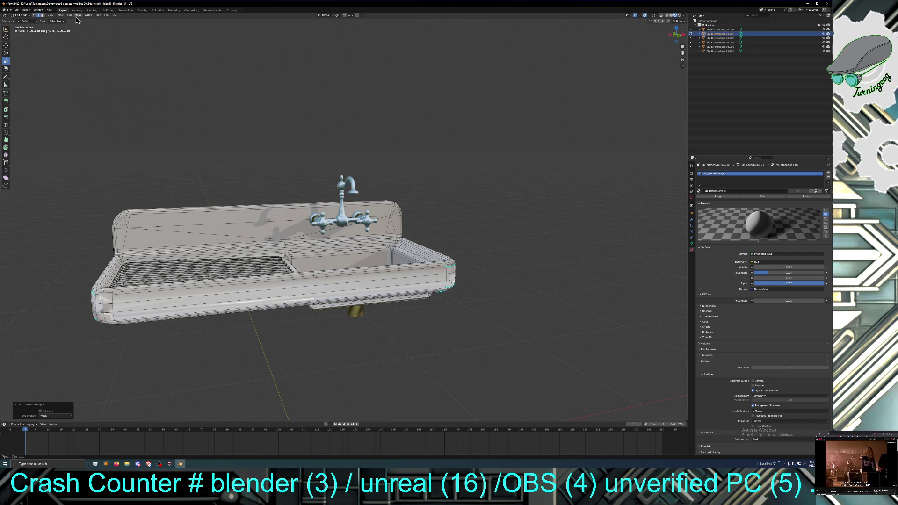
click(16, 10)
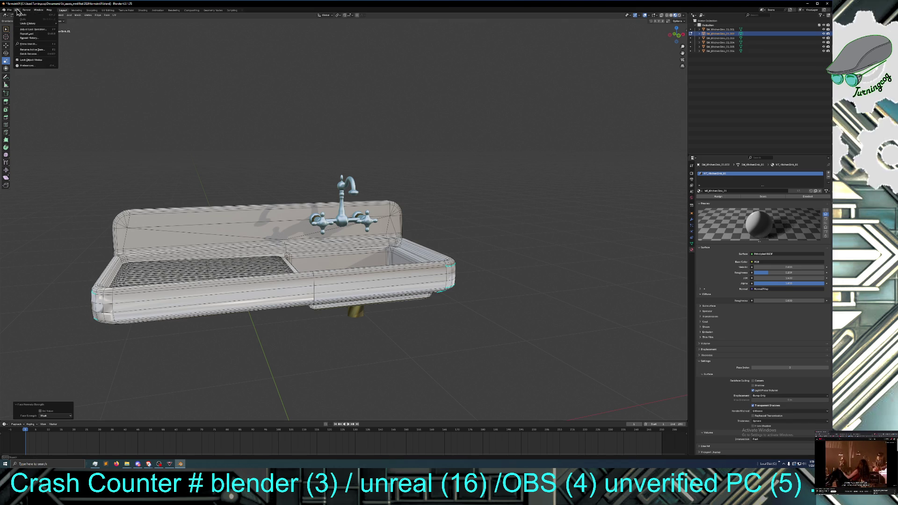
click(22, 18)
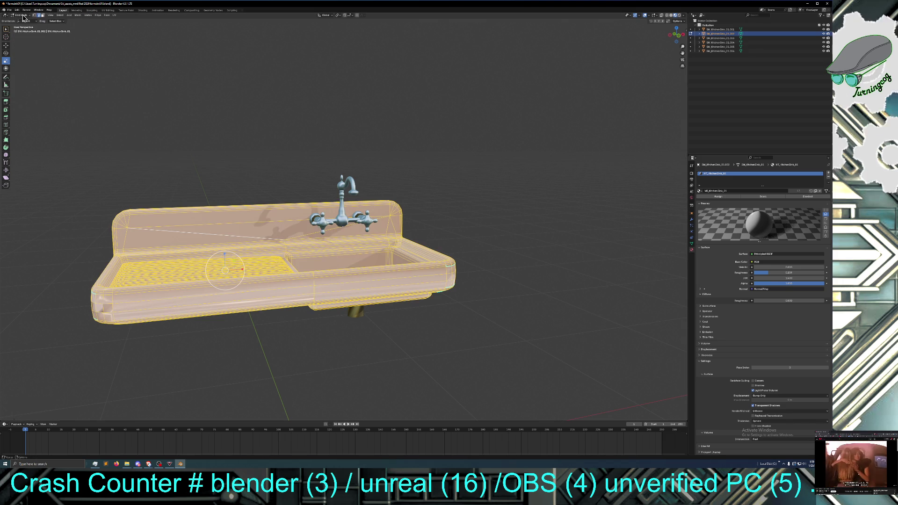
Step: Set the mesh's face normal strength to Medium via Mesh > Normals > Set Face Strength
click(78, 15)
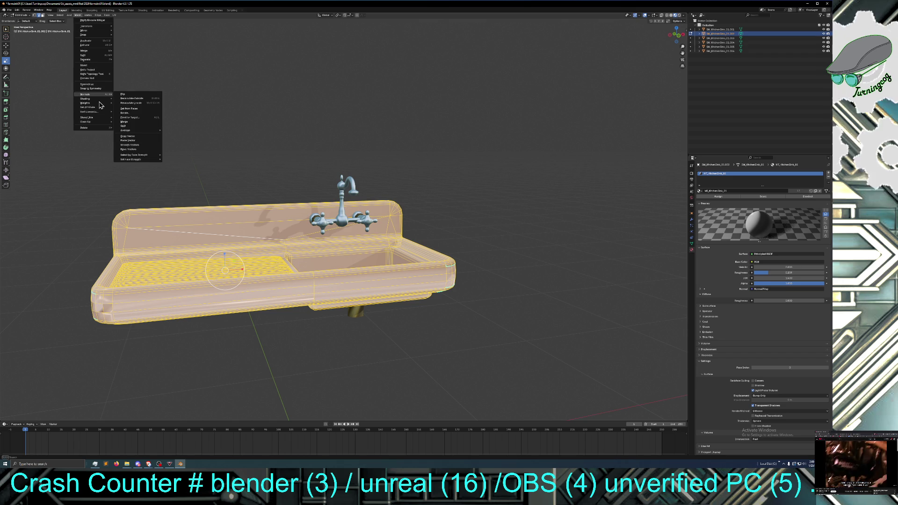
mouse_move(96, 103)
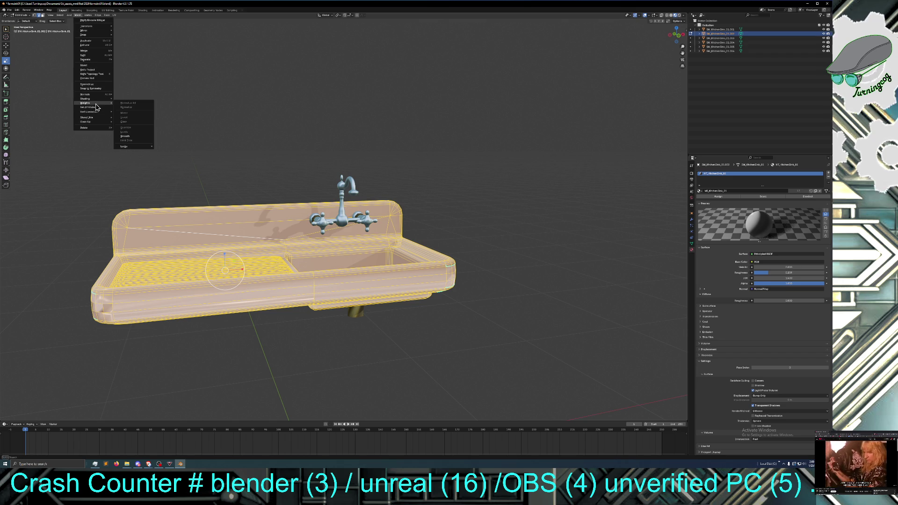
click(133, 135)
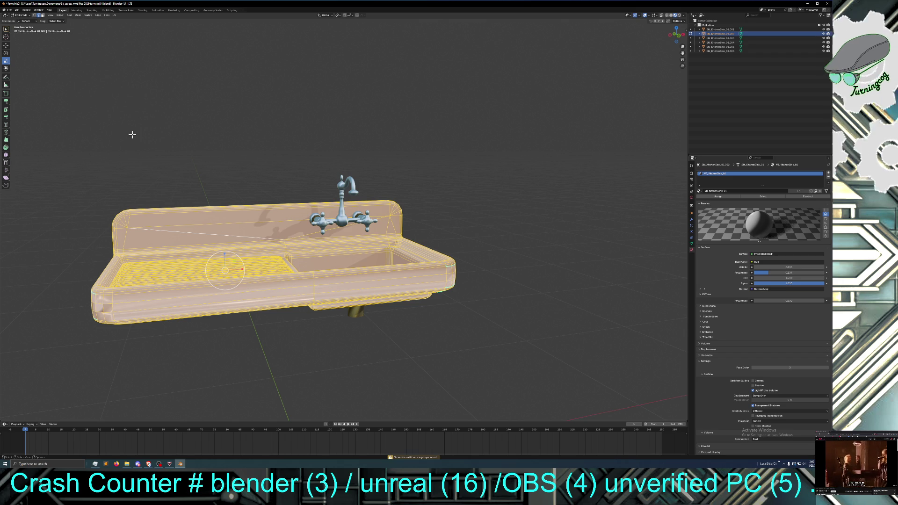
click(78, 17)
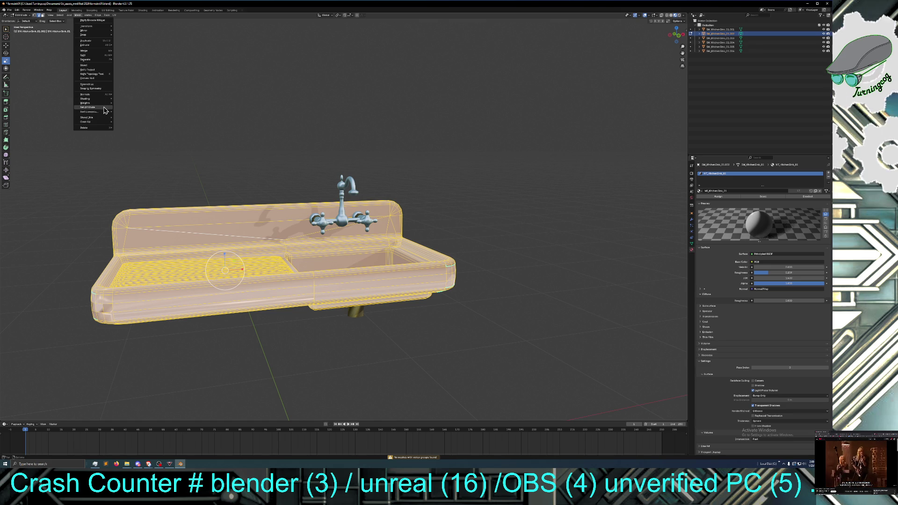
mouse_move(102, 99)
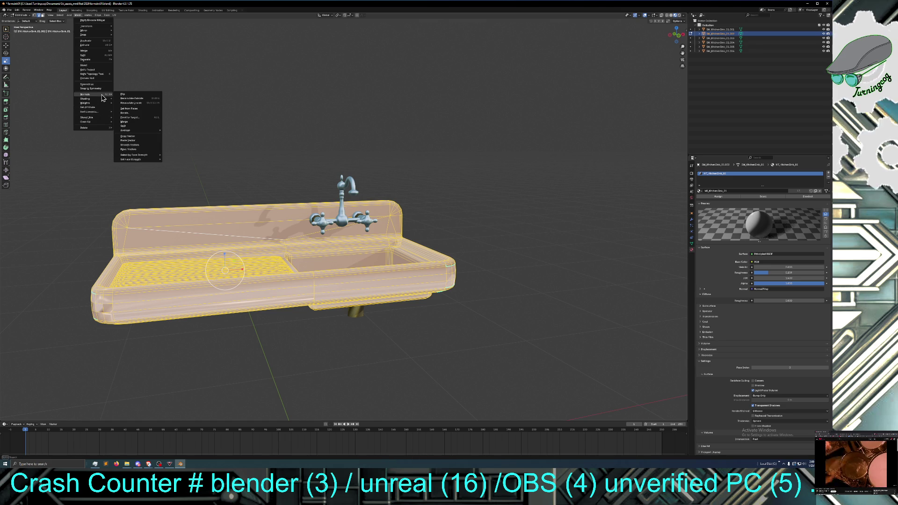
mouse_move(144, 156)
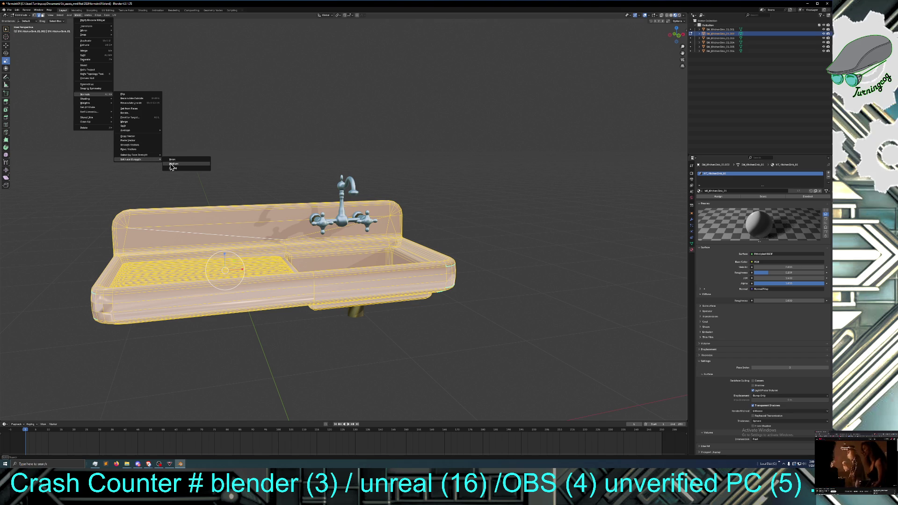
click(173, 164)
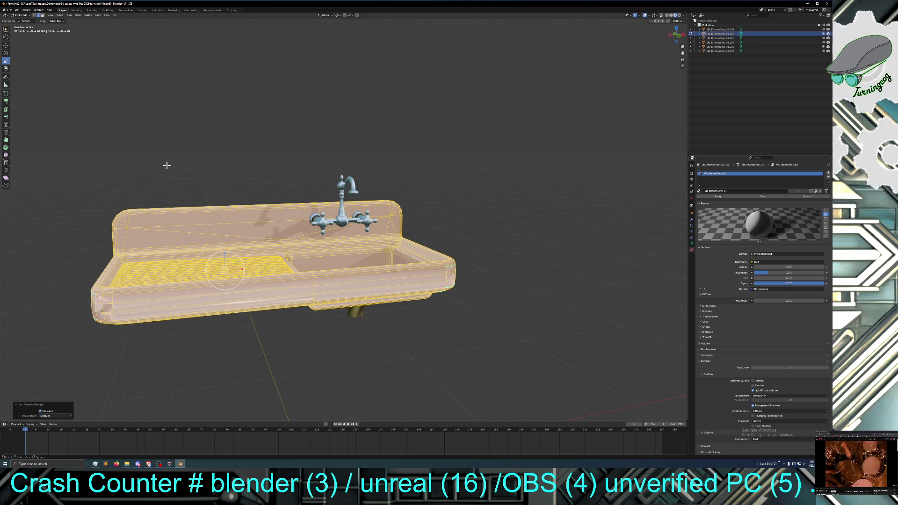
click(56, 415)
click(57, 421)
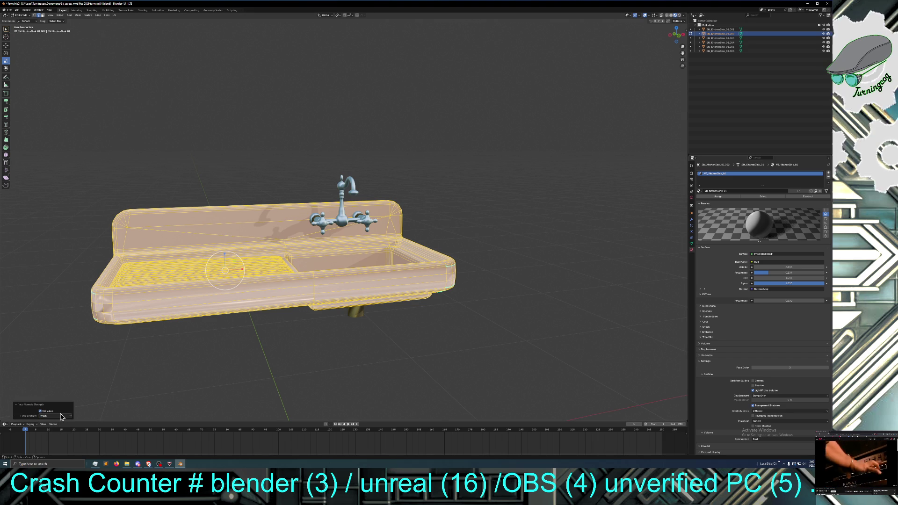
click(60, 416)
click(59, 431)
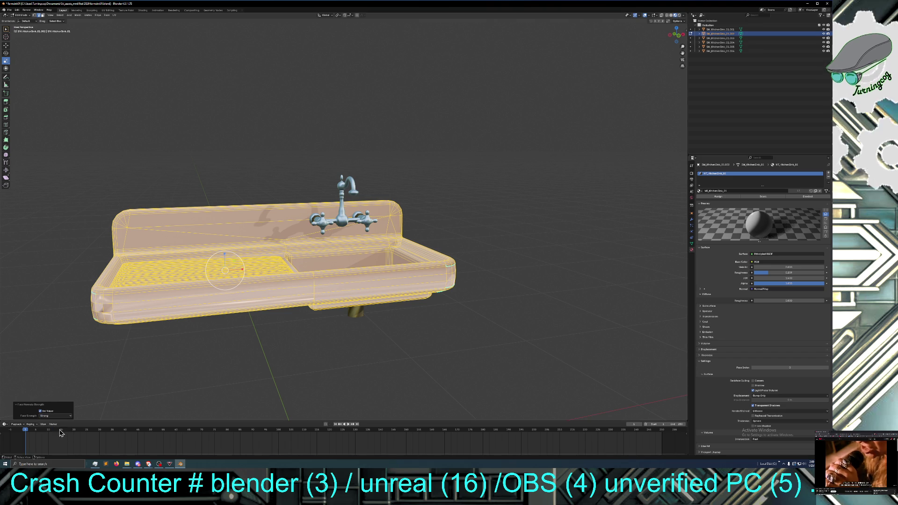
click(61, 416)
click(68, 411)
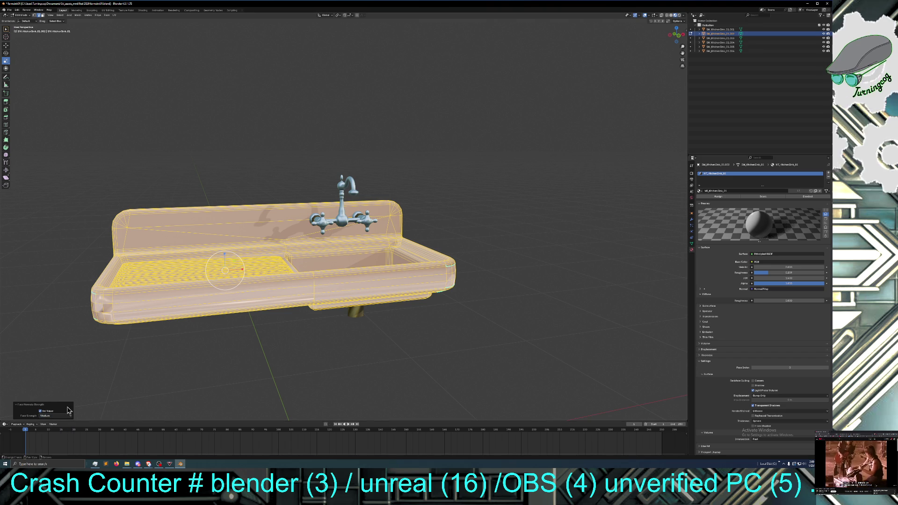
Step: Recalculate the sink's normals, then clear the selection
click(82, 16)
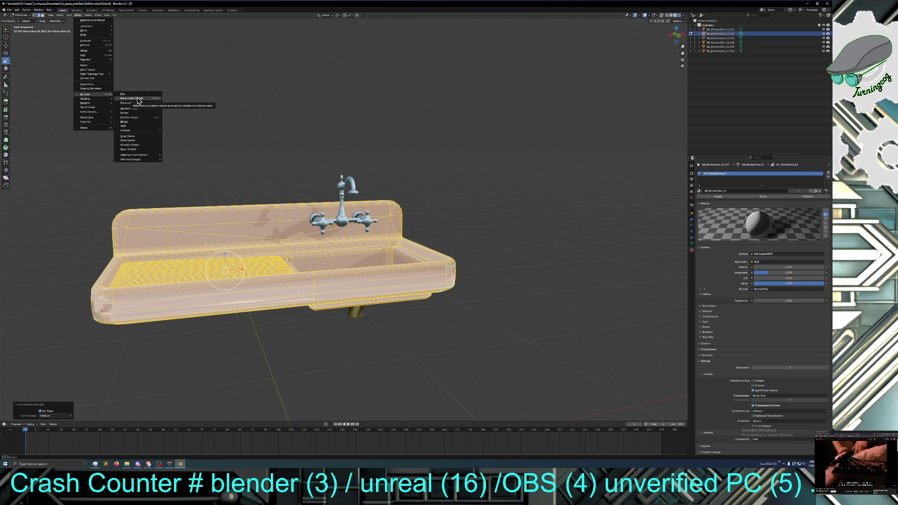
click(137, 98)
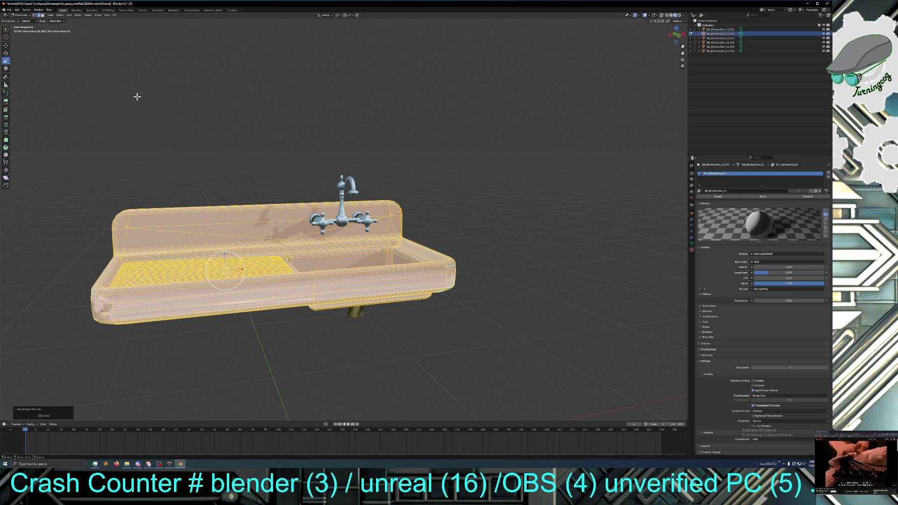
click(125, 367)
middle_drag(176, 367, 179, 361)
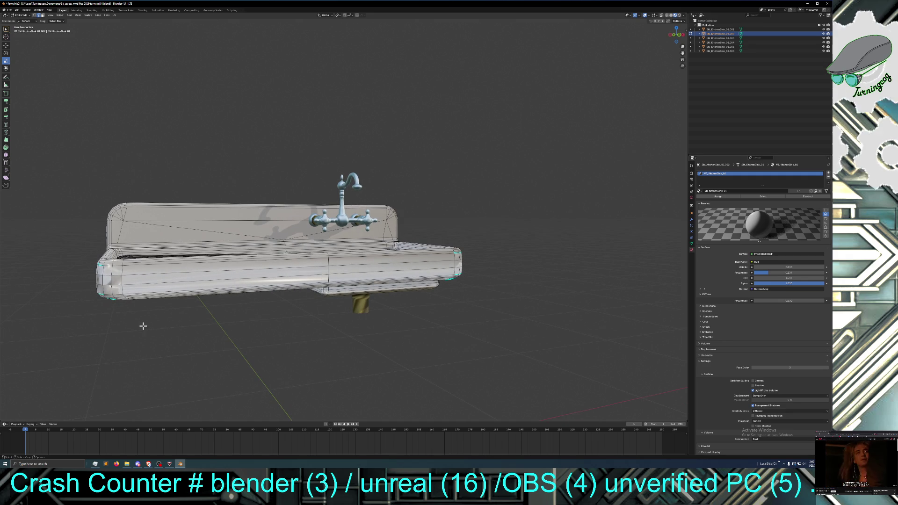
Step: Select the entire sink mesh and mark its edges sharp from vertices
click(24, 15)
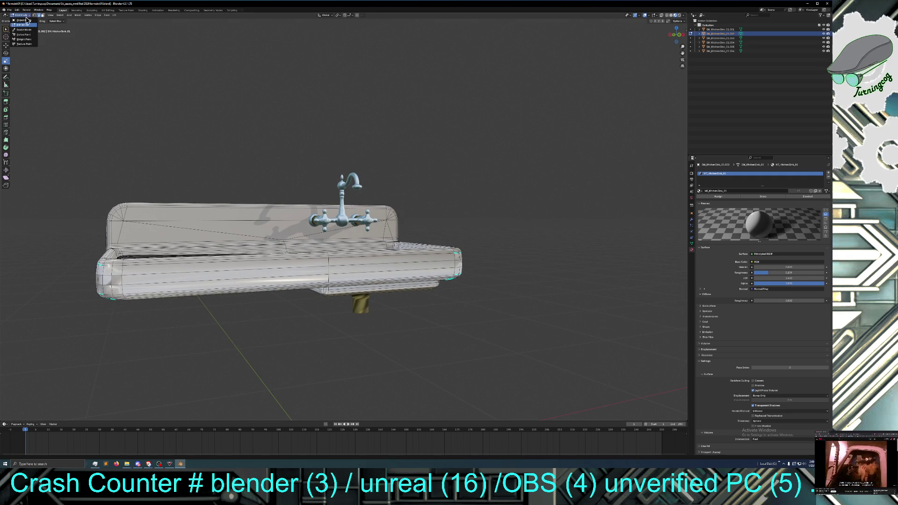
click(60, 15)
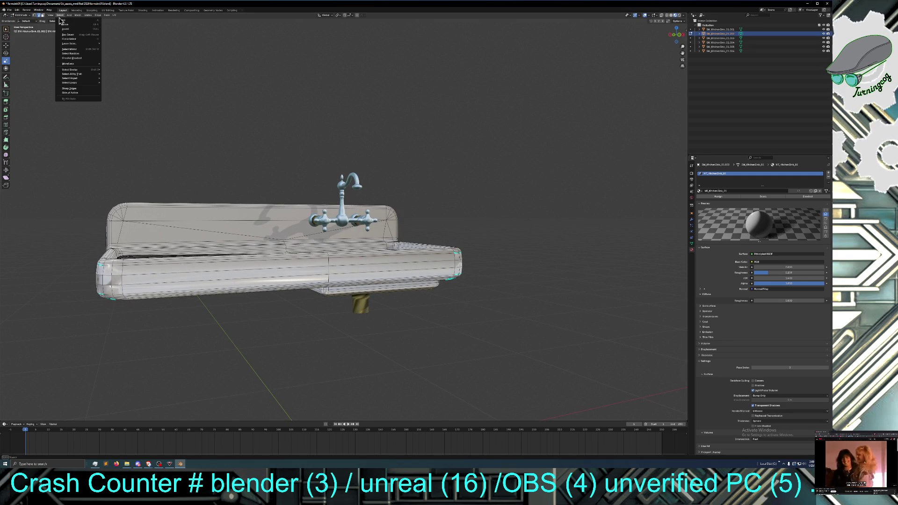
click(64, 20)
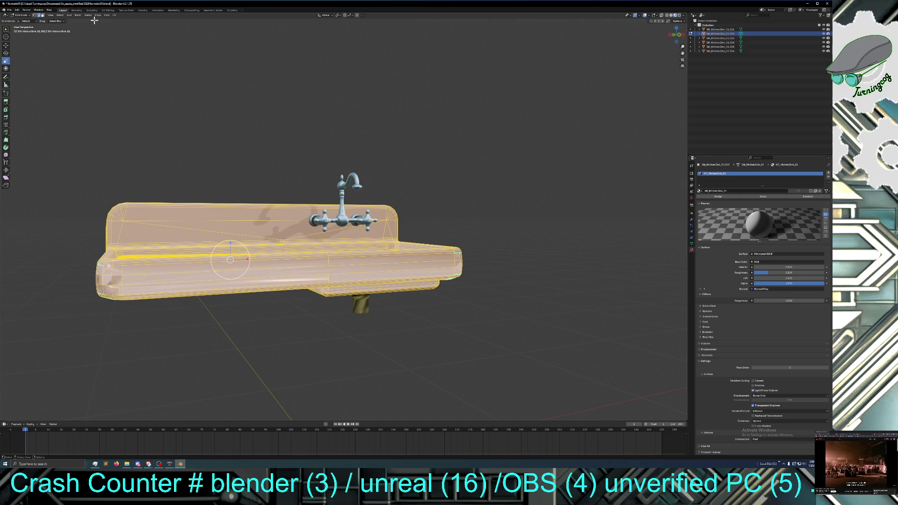
click(78, 16)
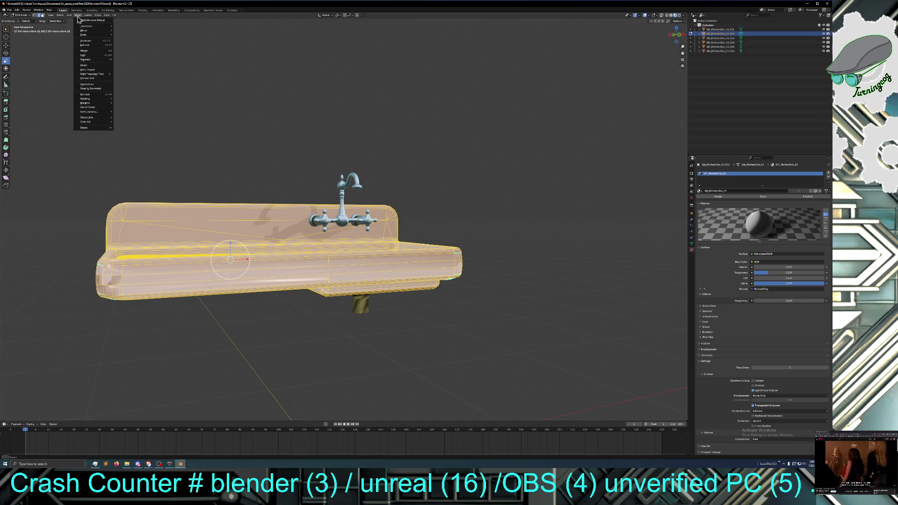
mouse_move(92, 96)
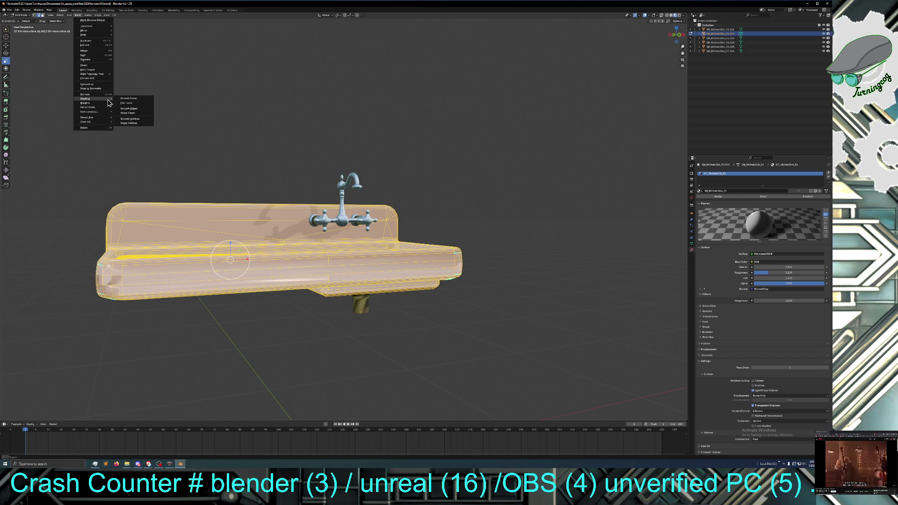
click(139, 118)
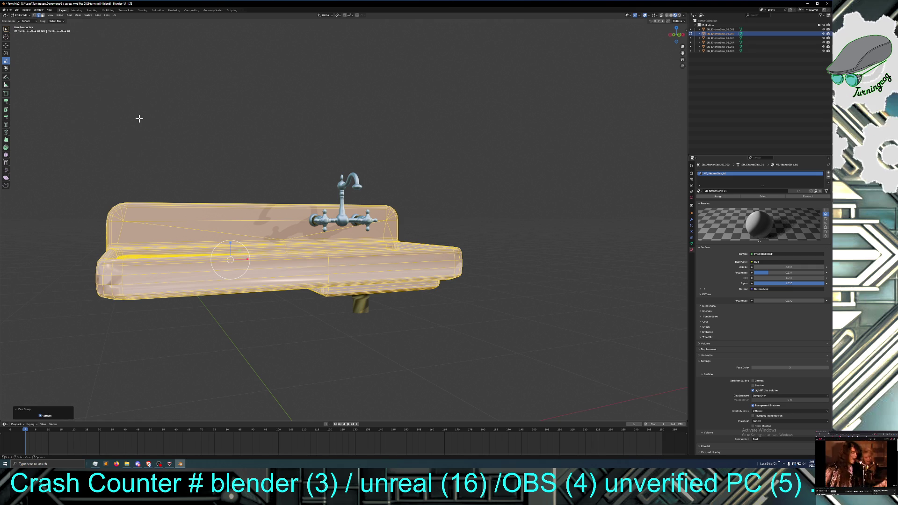
Step: Orbit with the numpad keys to view the sink from slightly above
key(KP_4)
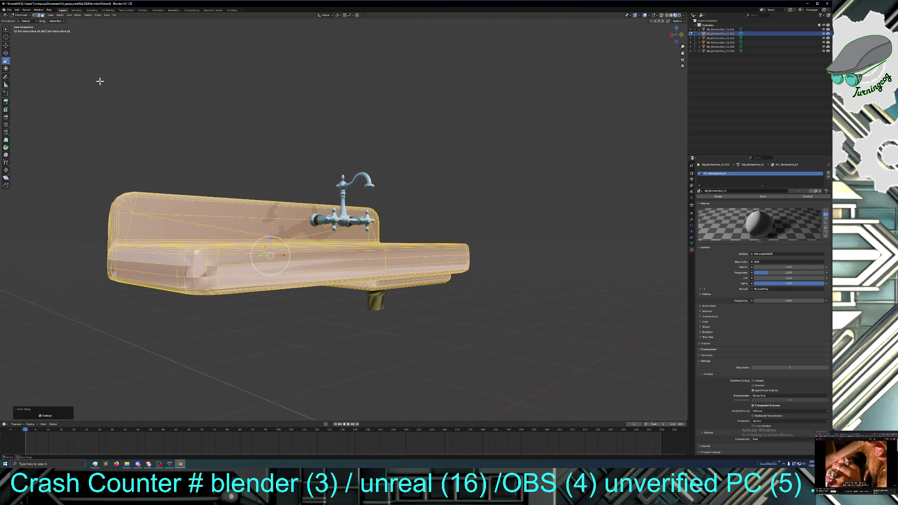
key(KP_4)
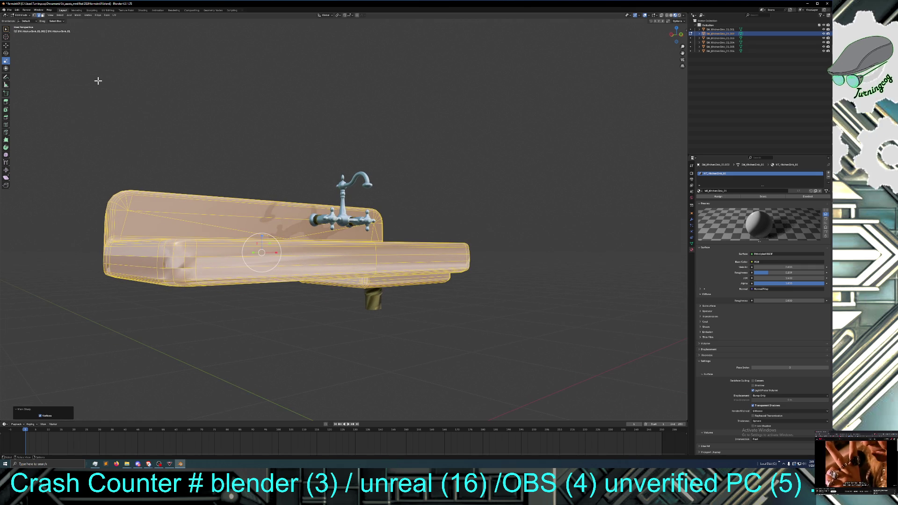
key(KP_2)
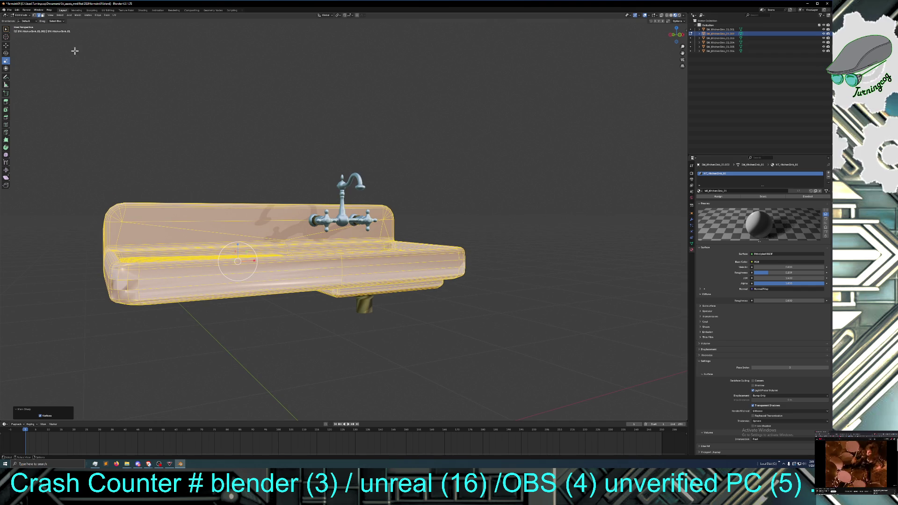
Step: Average the normals by Corner Angle, lowering the weight and the threshold to 0.370
click(78, 16)
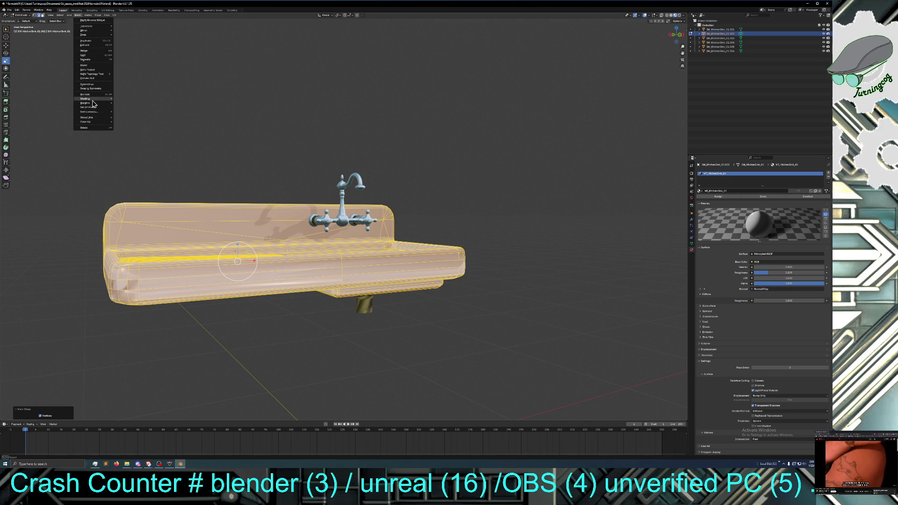
mouse_move(92, 95)
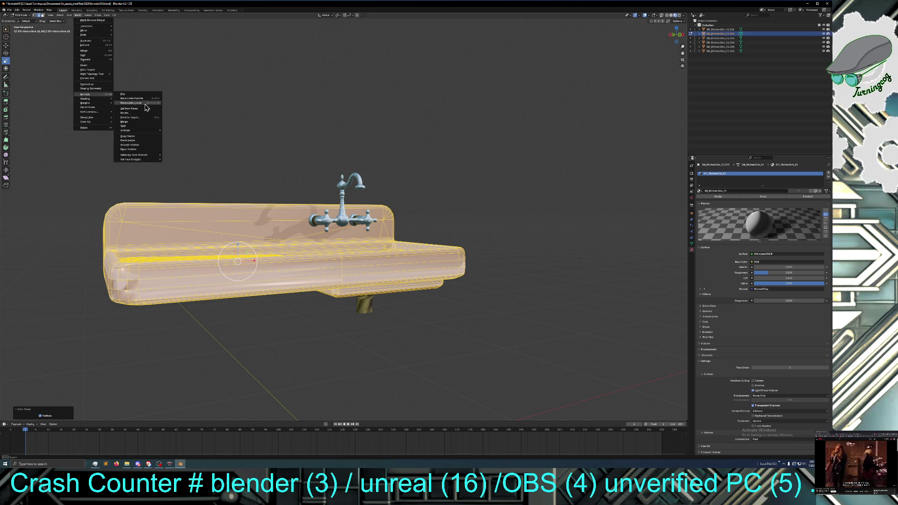
mouse_move(148, 131)
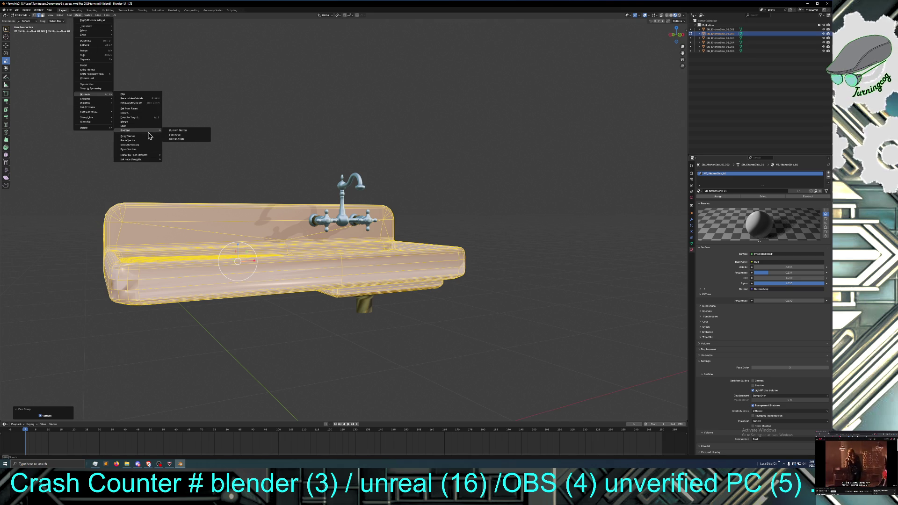
click(177, 140)
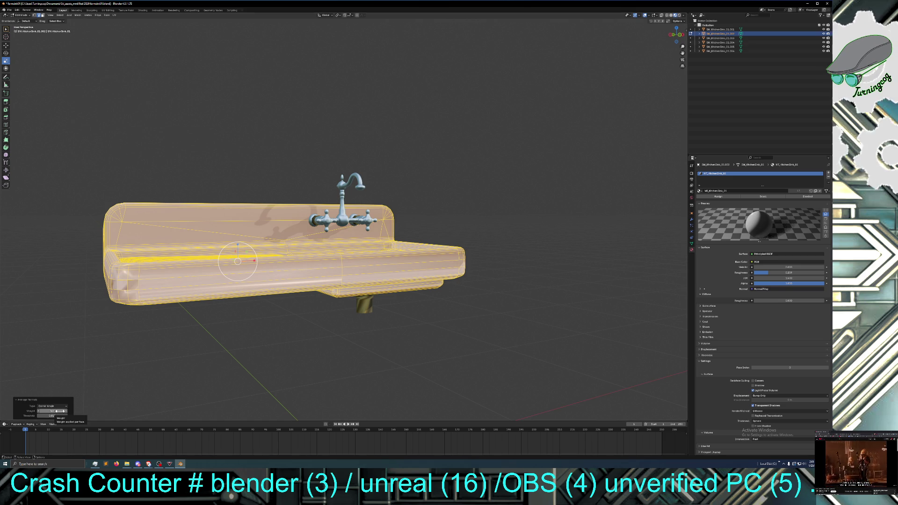
drag(52, 411, 47, 411)
click(39, 411)
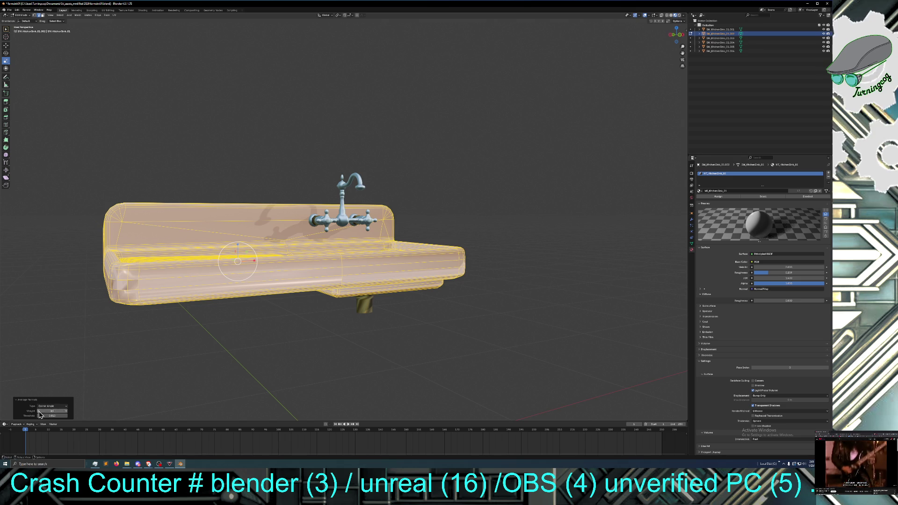
click(39, 411)
click(39, 411)
click(39, 412)
click(39, 412)
click(38, 412)
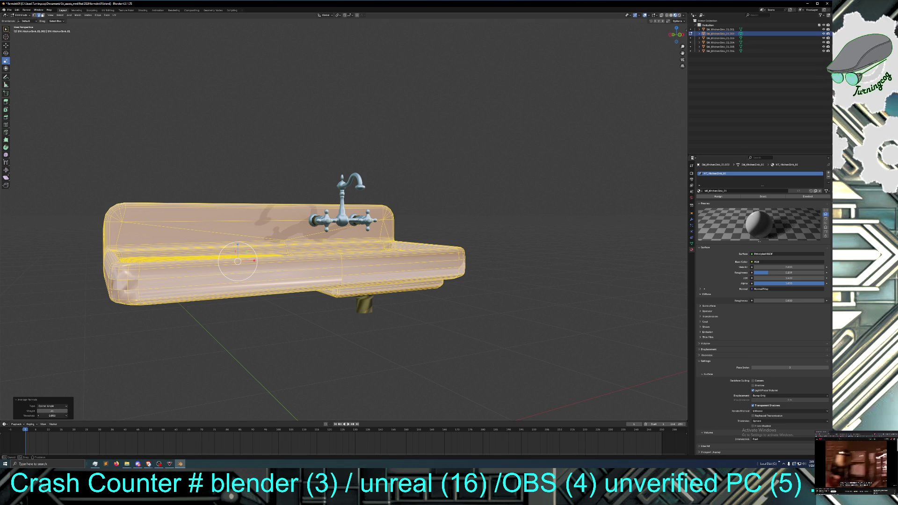
drag(52, 416, 44, 416)
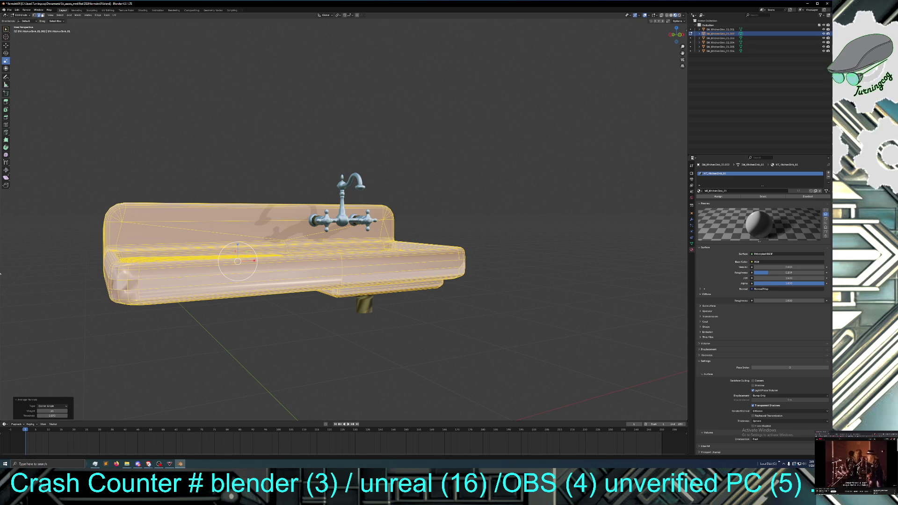
key(ctrl+z)
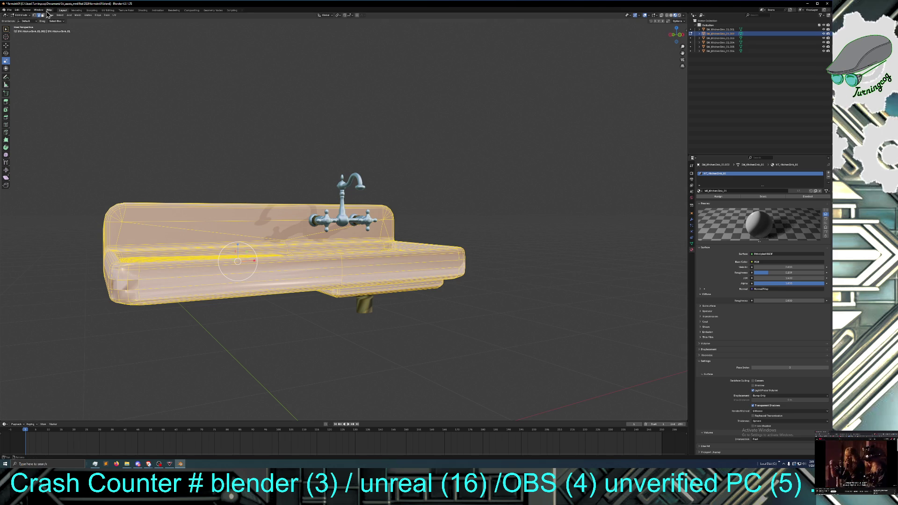
Step: Reset the mesh's normal vectors, then deselect everything
click(88, 15)
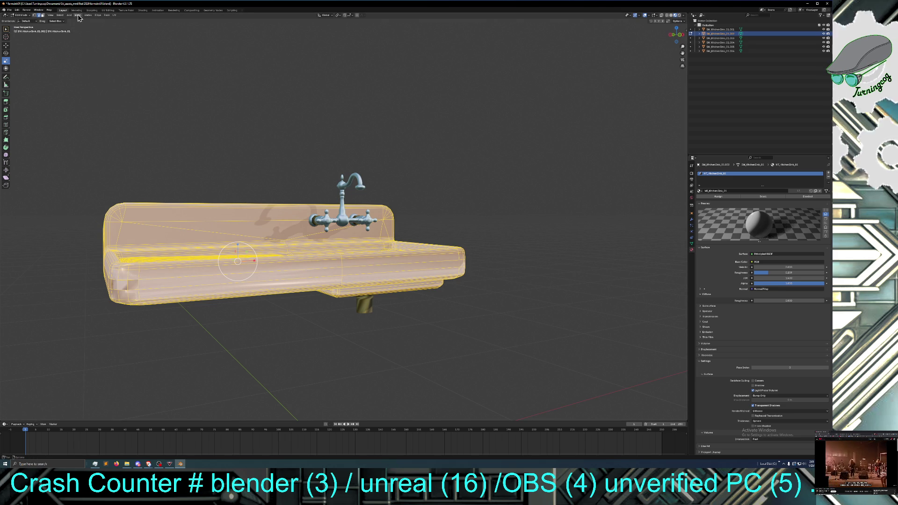
click(77, 16)
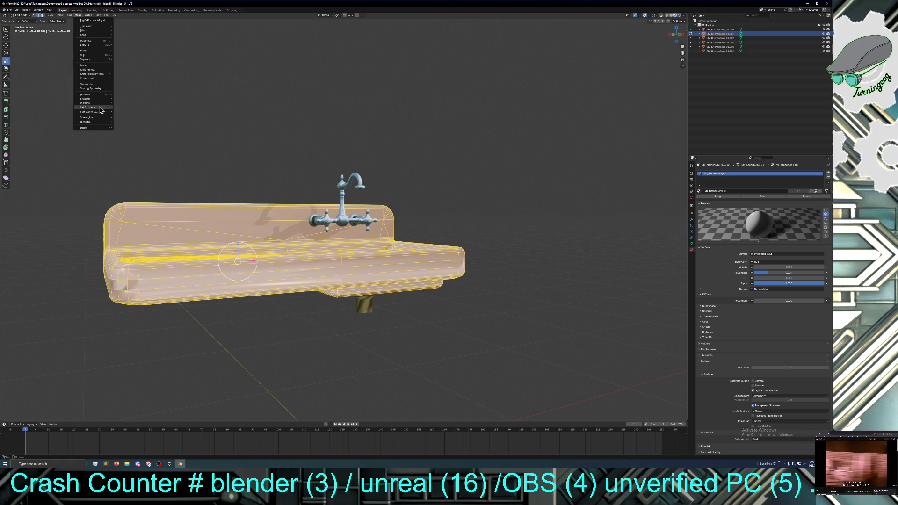
mouse_move(105, 104)
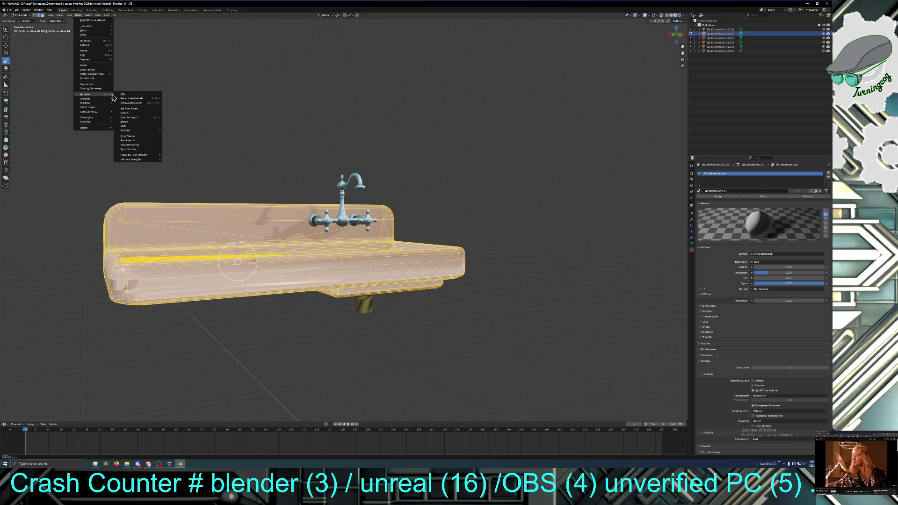
mouse_move(137, 133)
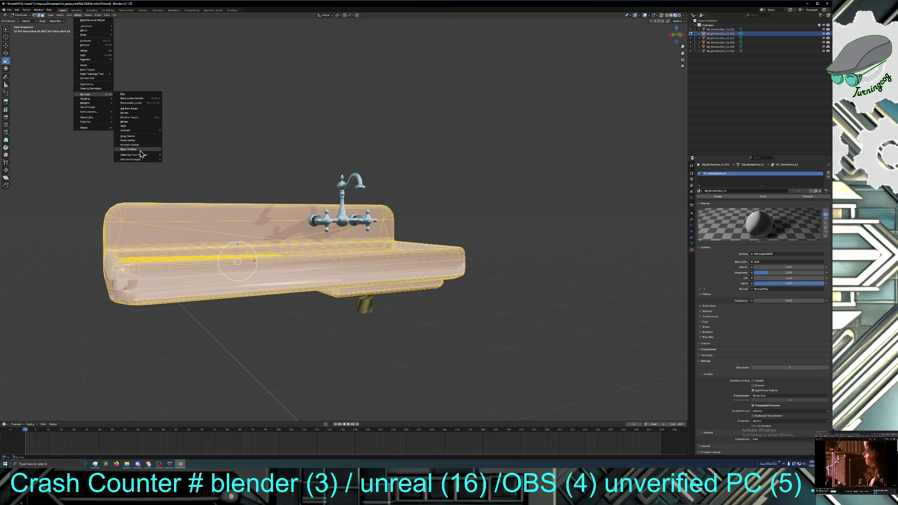
click(140, 150)
key(alt+a)
mouse_move(139, 147)
middle_down()
mouse_move(131, 159)
mouse_move(136, 149)
middle_up()
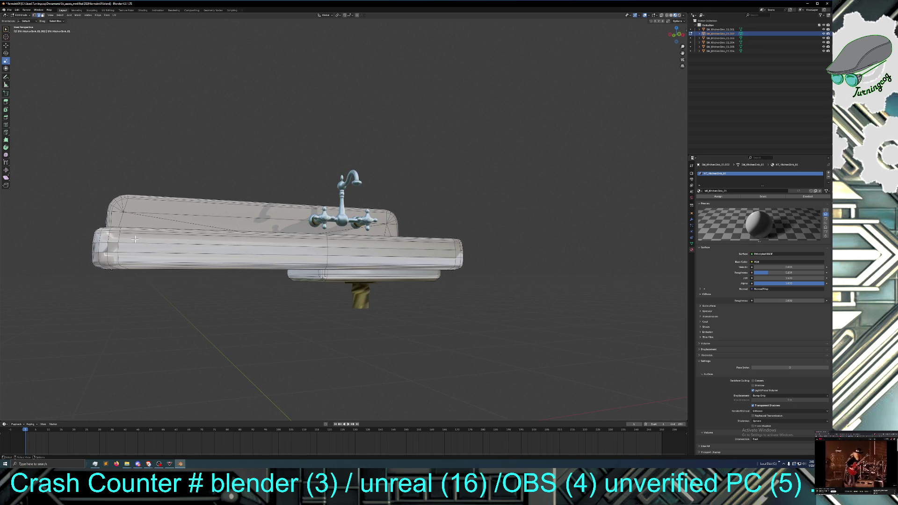
Step: Dissolve the two extra edge loops along the sink's front edge
click(6, 162)
click(157, 243)
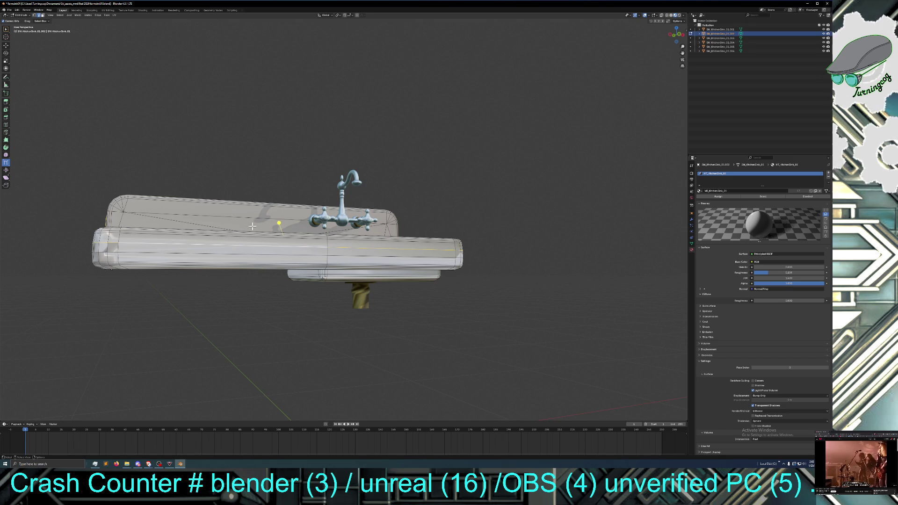
drag(279, 223, 281, 218)
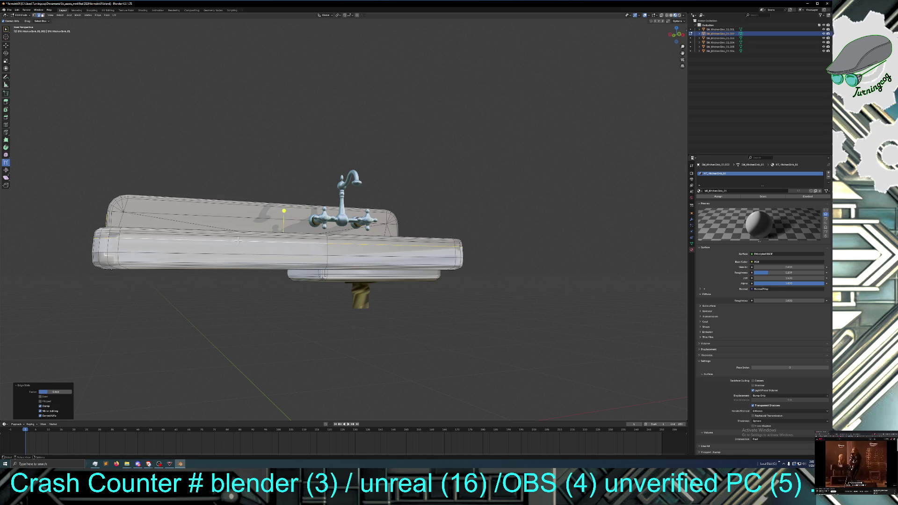
key(ctrl+e)
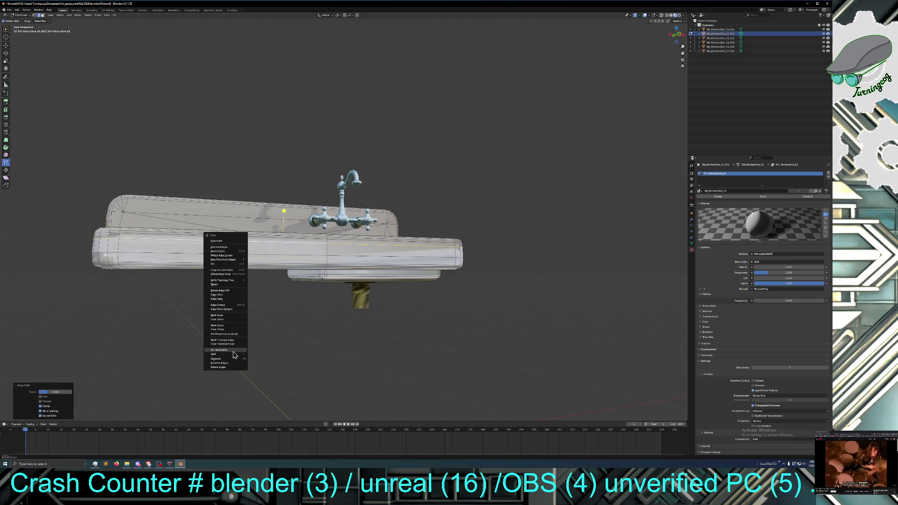
click(232, 363)
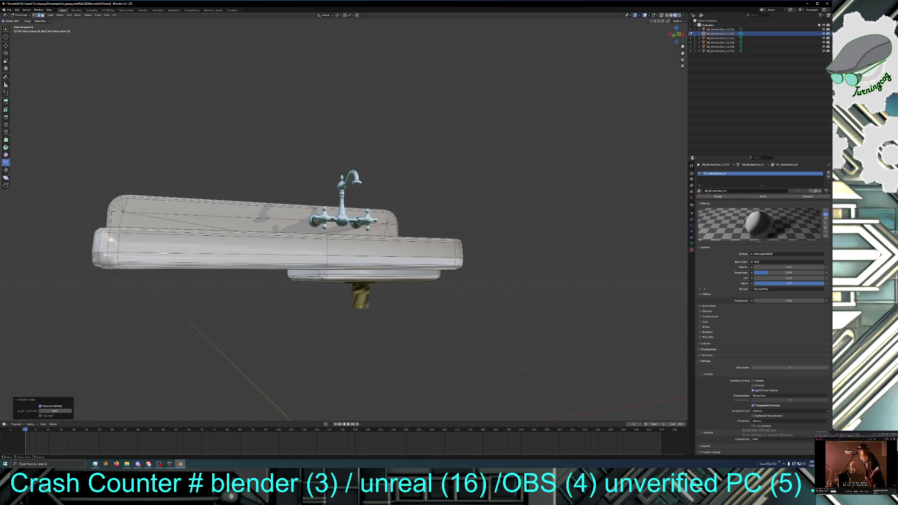
drag(163, 253, 163, 254)
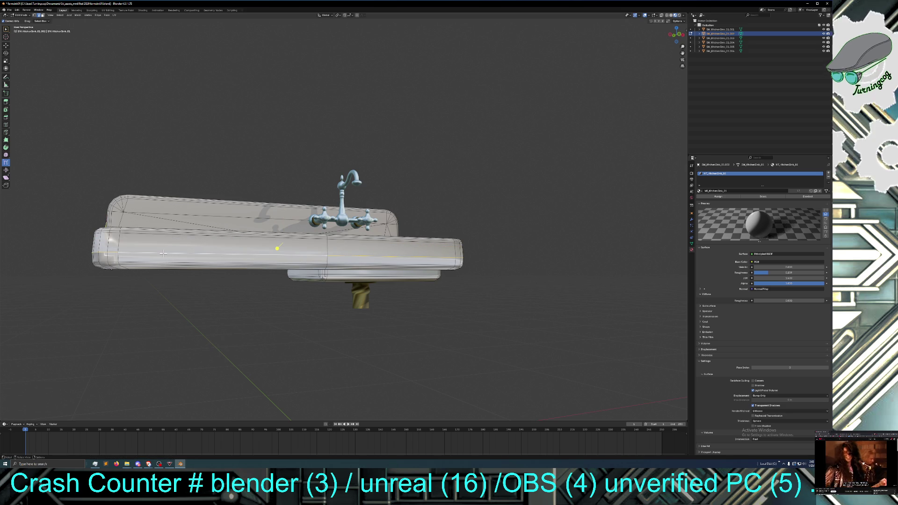
right_click(163, 253)
click(163, 254)
Step: Check the sink front and basin, then switch to Object Mode
mouse_move(184, 291)
middle_down()
mouse_move(128, 301)
mouse_move(194, 305)
mouse_move(202, 320)
mouse_move(226, 325)
mouse_move(224, 336)
mouse_move(208, 335)
middle_up()
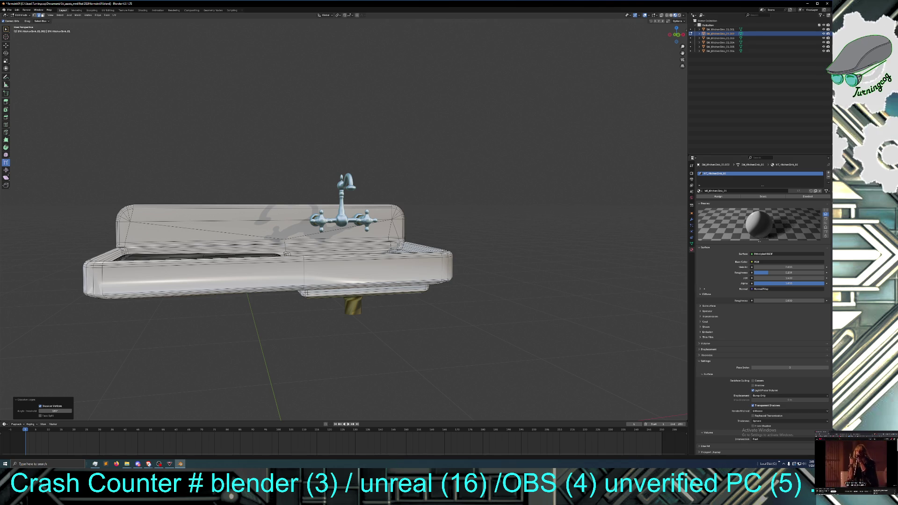
middle_drag(559, 311, 547, 324)
click(27, 15)
click(28, 21)
mouse_move(148, 139)
middle_down()
mouse_move(171, 146)
mouse_move(170, 160)
mouse_move(176, 150)
middle_up()
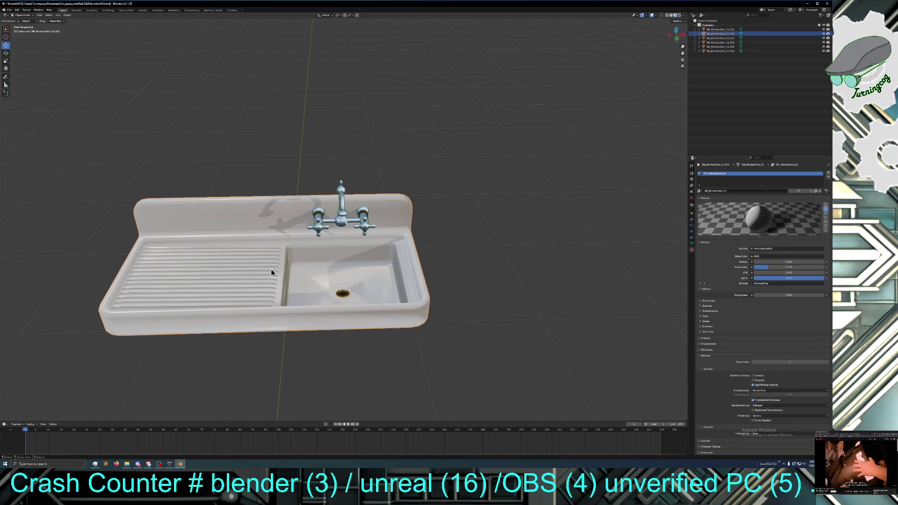
Step: Orbit around the finished sink to inspect it from several angles, including below
mouse_move(243, 293)
middle_down()
mouse_move(251, 285)
mouse_move(264, 313)
mouse_move(221, 304)
middle_up()
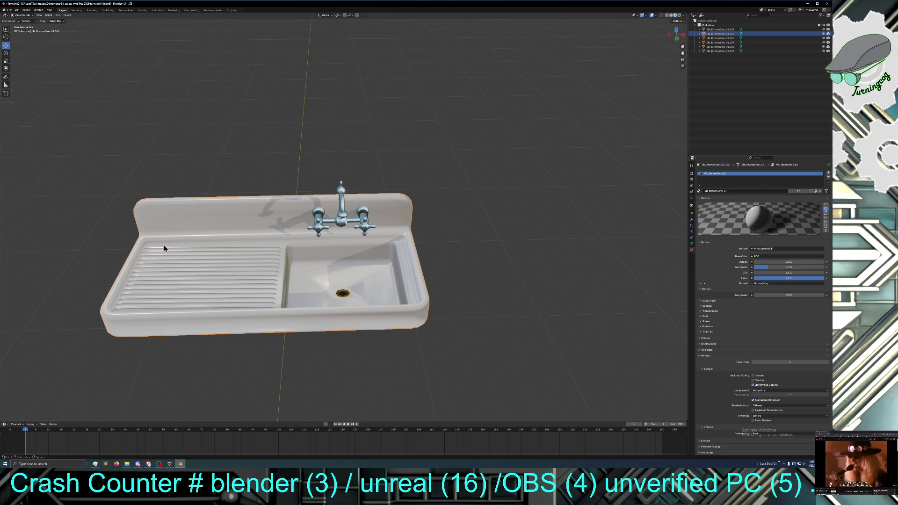
mouse_move(270, 333)
middle_down()
mouse_move(268, 315)
mouse_move(266, 330)
mouse_move(336, 321)
mouse_move(304, 325)
mouse_move(300, 339)
middle_up()
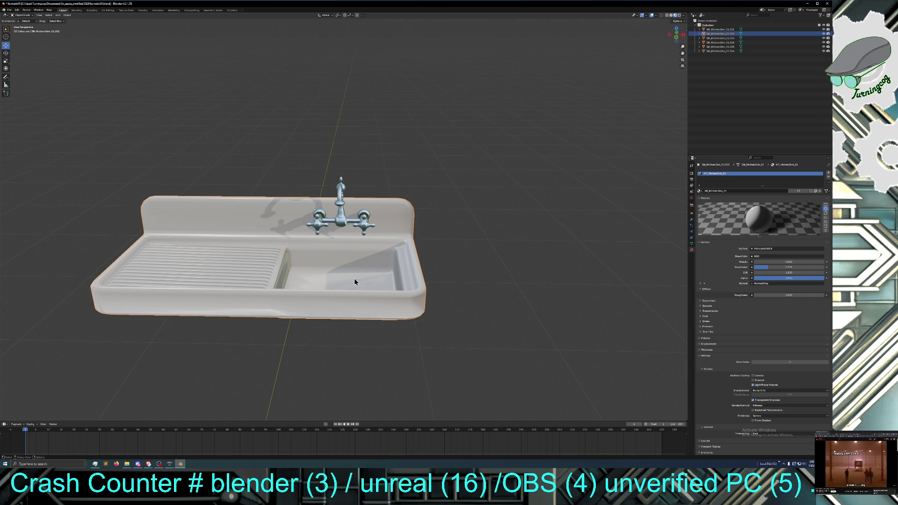
mouse_move(346, 337)
middle_down()
mouse_move(331, 331)
mouse_move(367, 320)
mouse_move(367, 310)
mouse_move(411, 340)
middle_up()
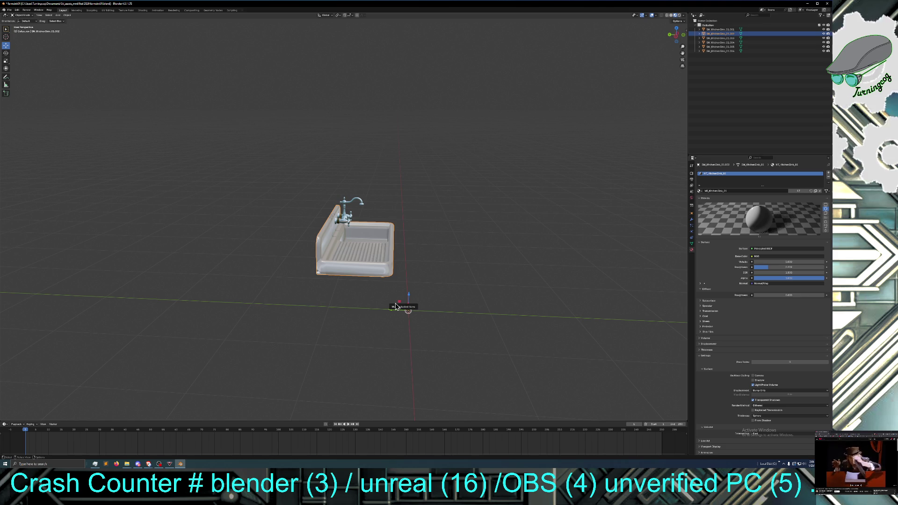
mouse_move(396, 307)
middle_down()
mouse_move(386, 291)
mouse_move(309, 292)
mouse_move(337, 296)
middle_up()
scroll(362, 293, up, 3)
scroll(363, 292, down, 3)
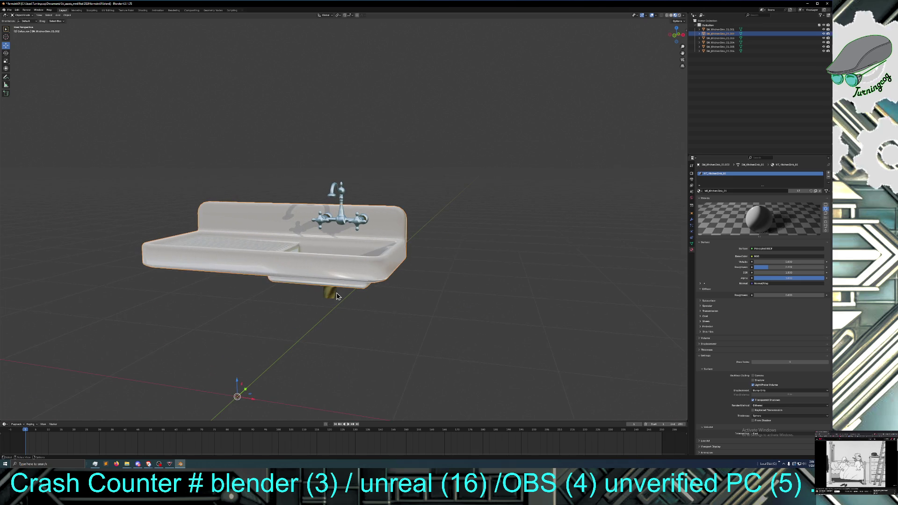
Step: Select the faucet and open its Object context menu
click(325, 228)
middle_drag(310, 256, 277, 257)
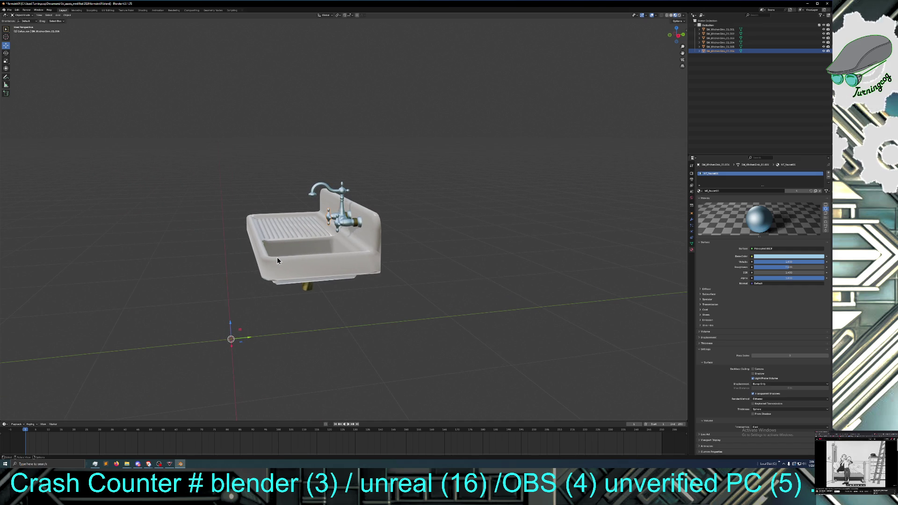
right_click(325, 218)
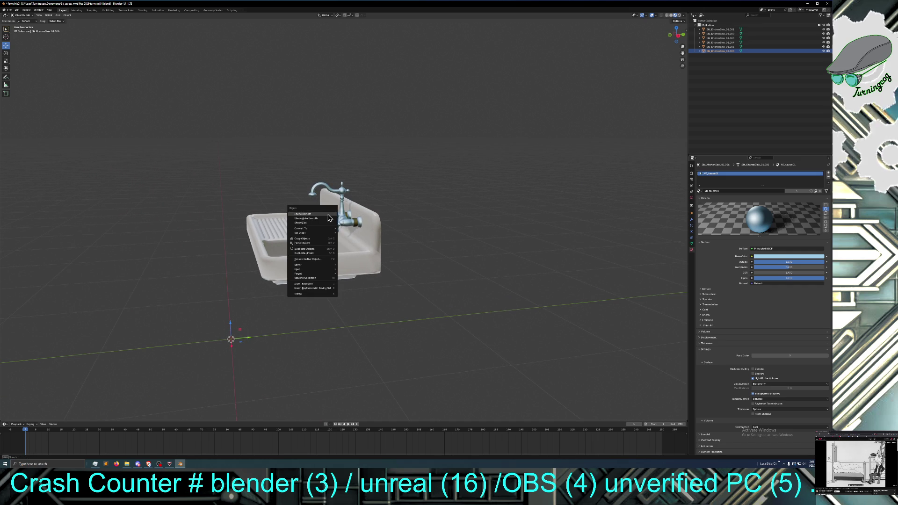